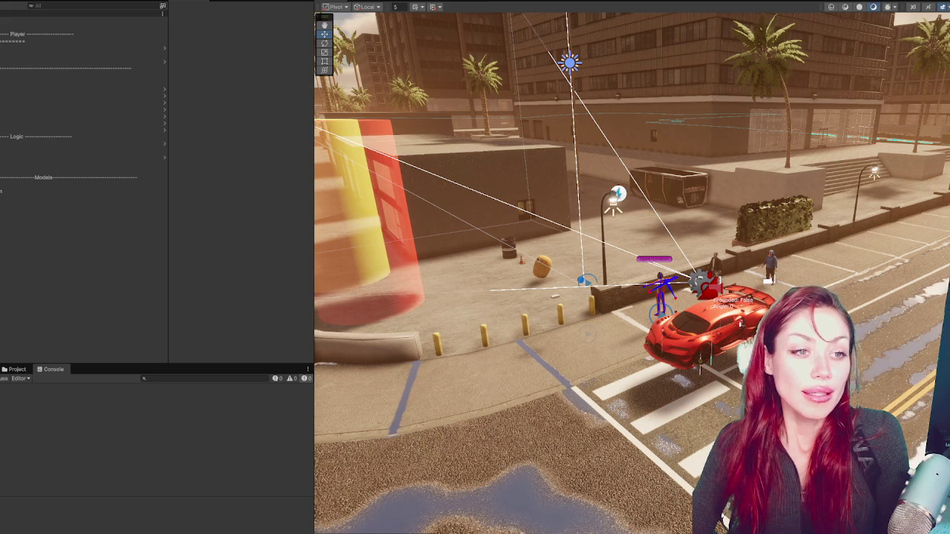
Step: Drag the panel splitter far left so the city level fills most of the editor
drag(314, 141, 52, 181)
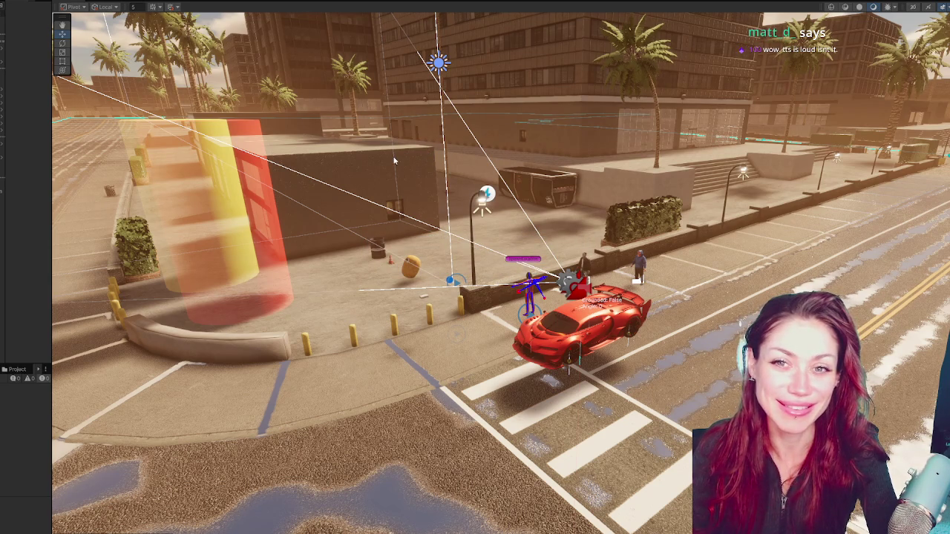
key(ctrl+p)
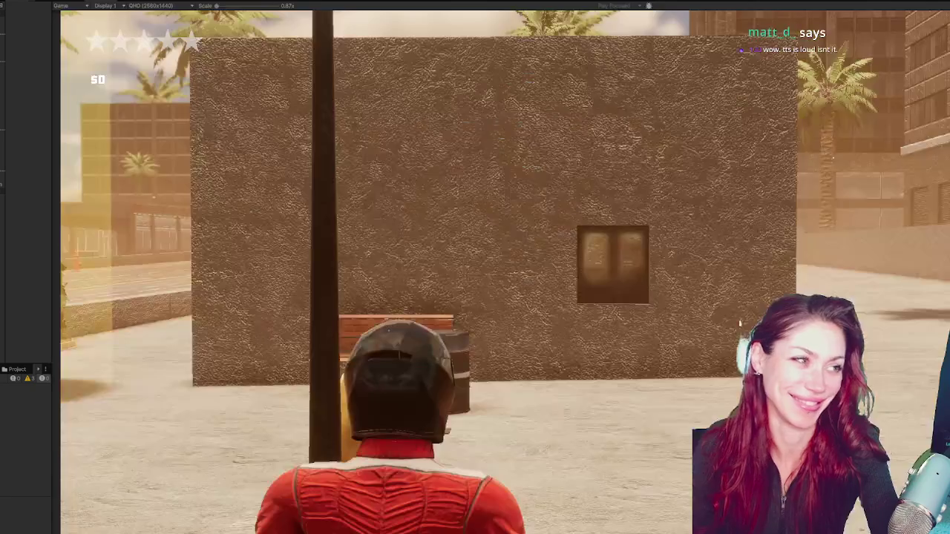
key(w)
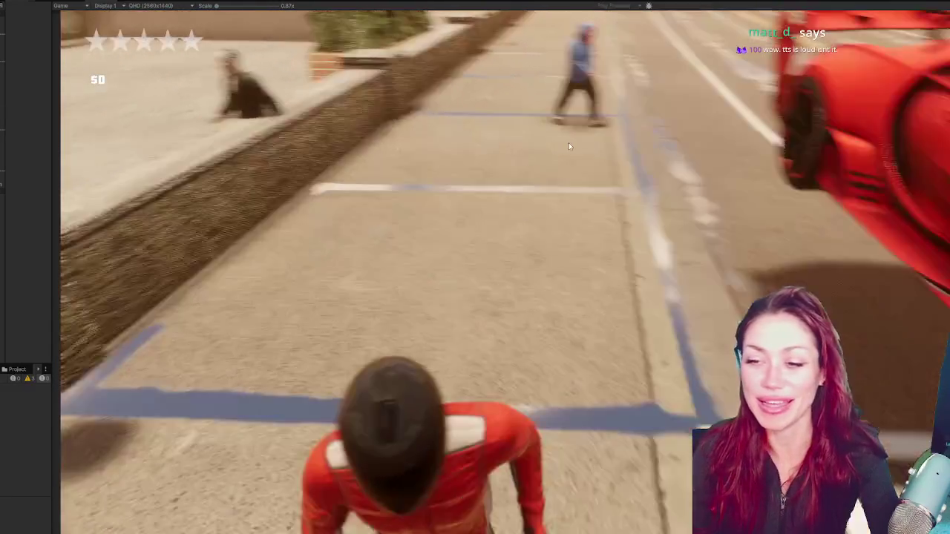
key(w)
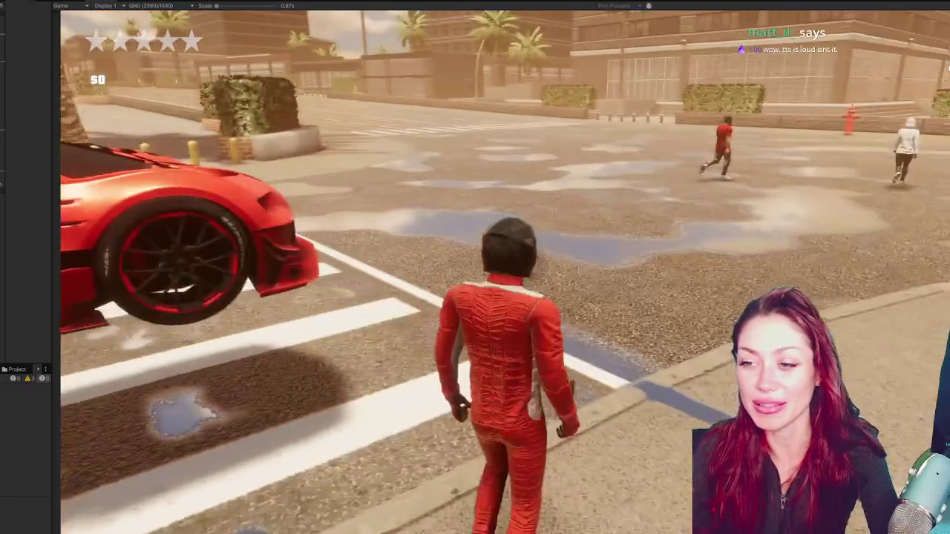
key(w)
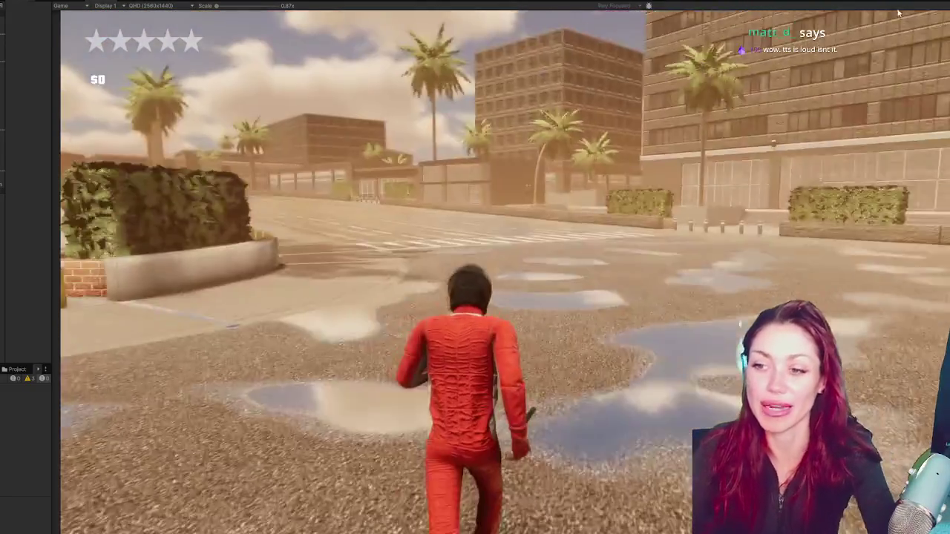
key(w)
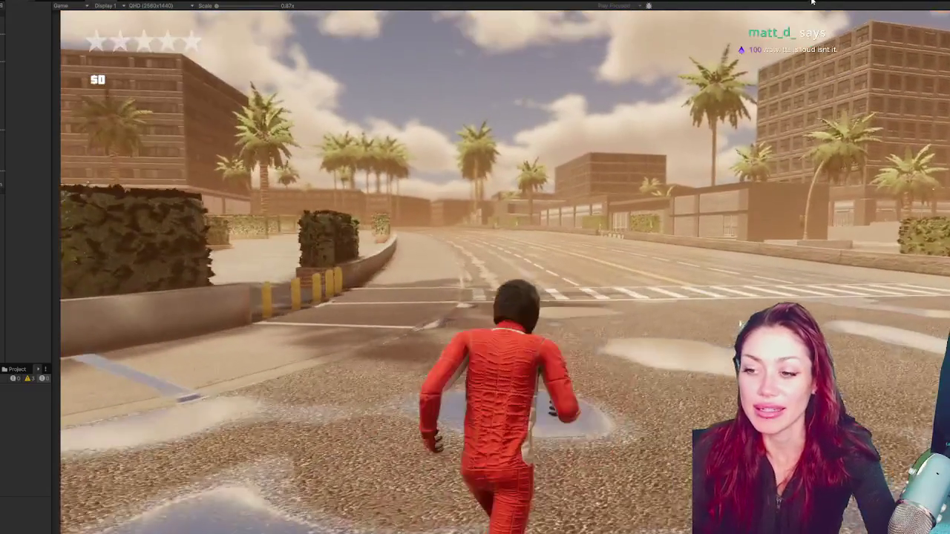
key(w)
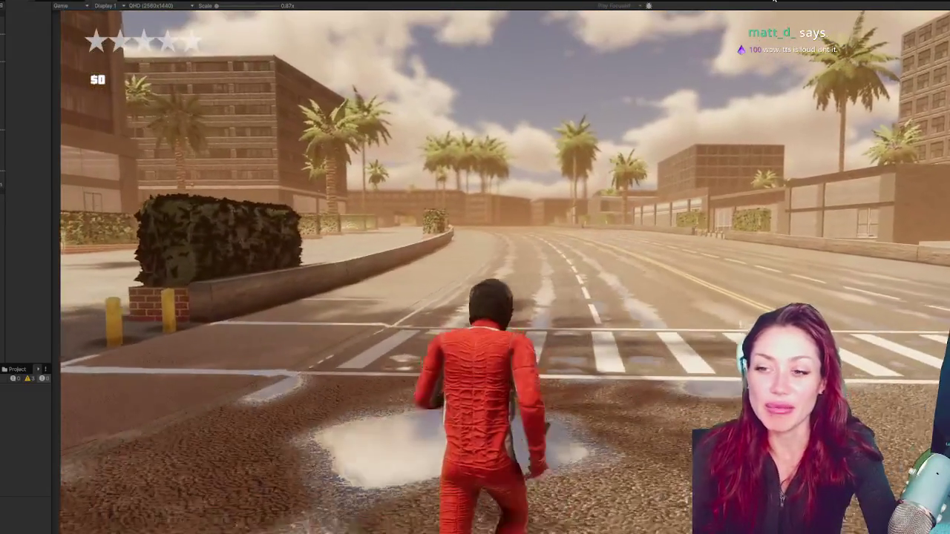
key(w)
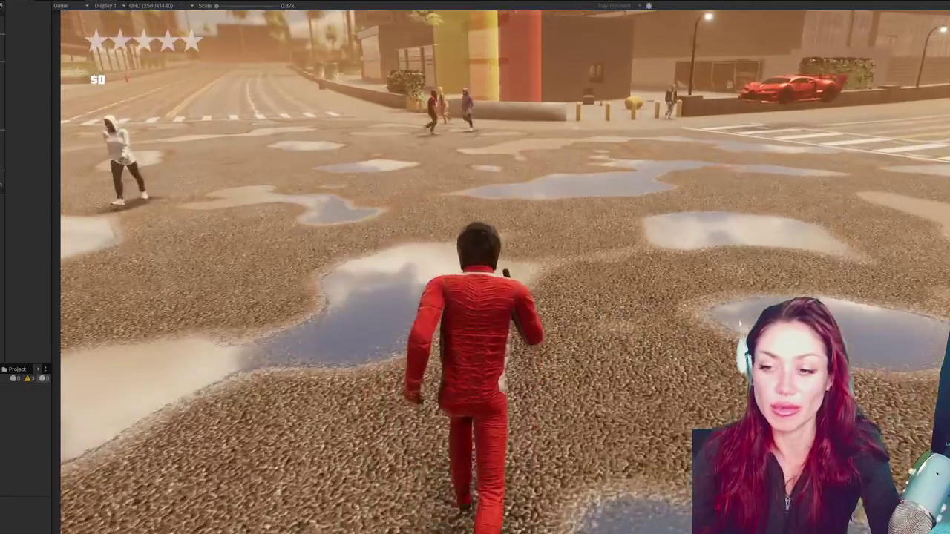
key(a)
key(w)
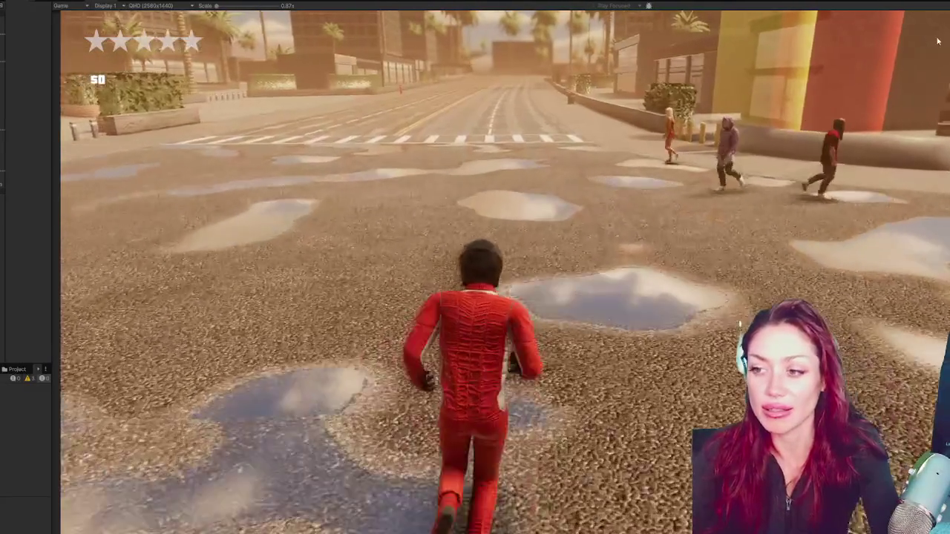
key(w)
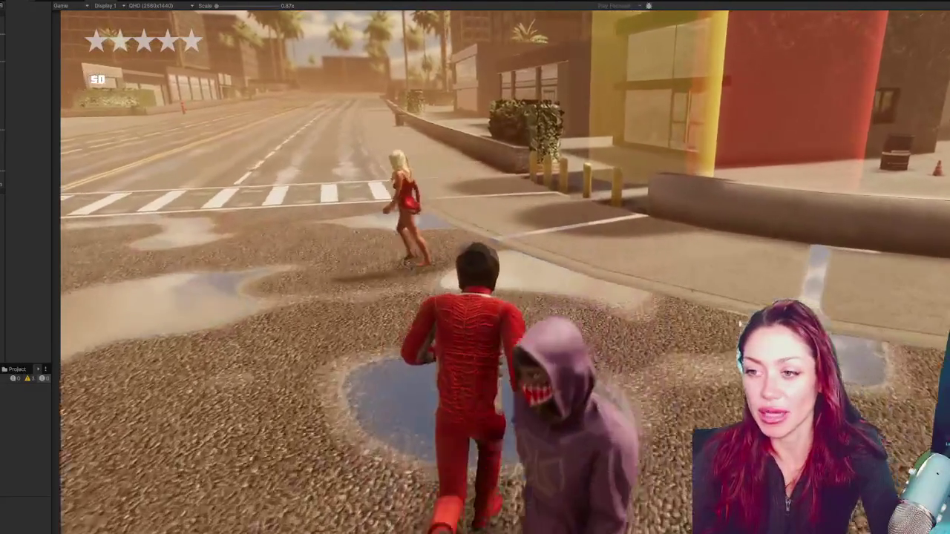
key(d)
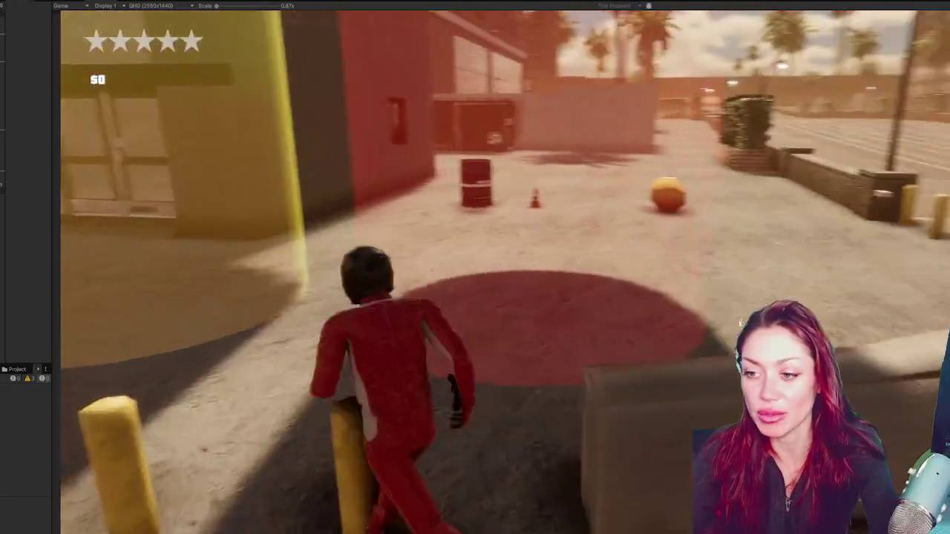
key(w)
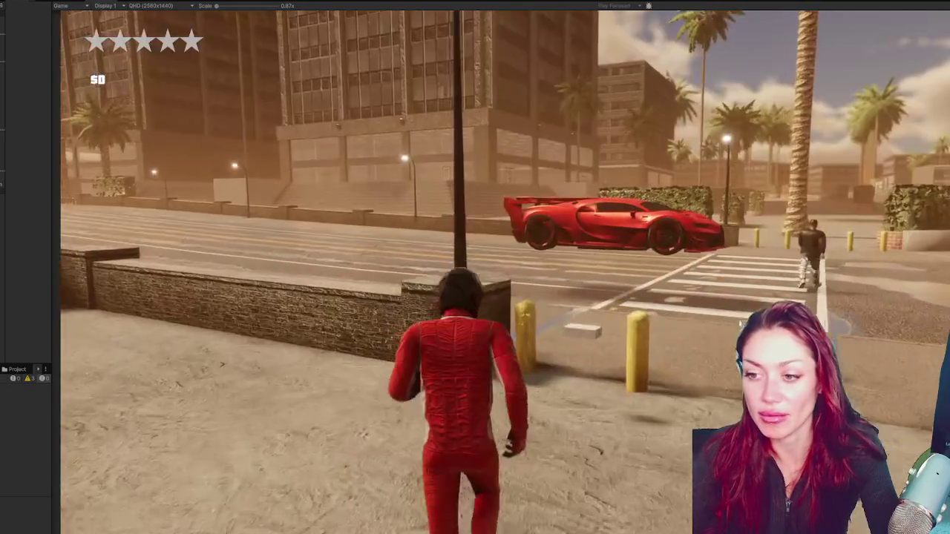
key(e)
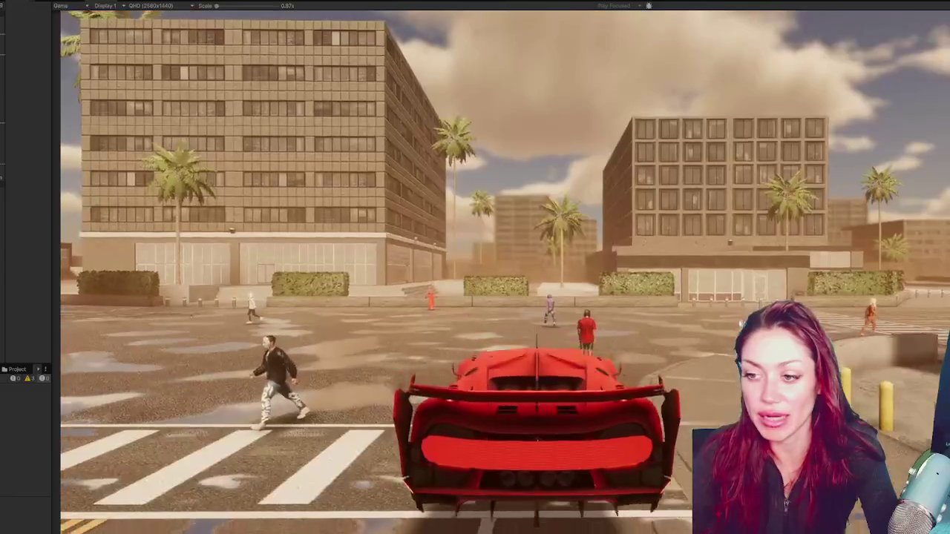
key(w)
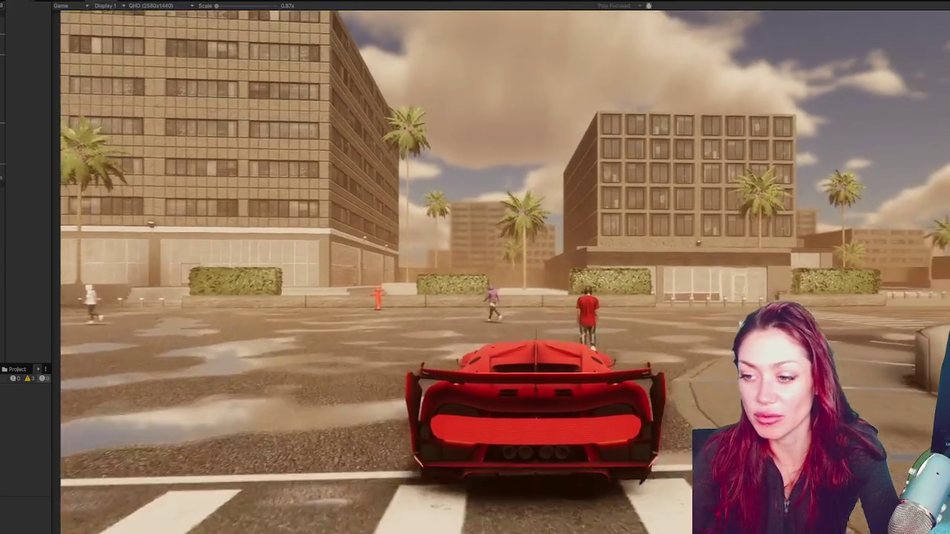
key(d)
key(w)
key(d)
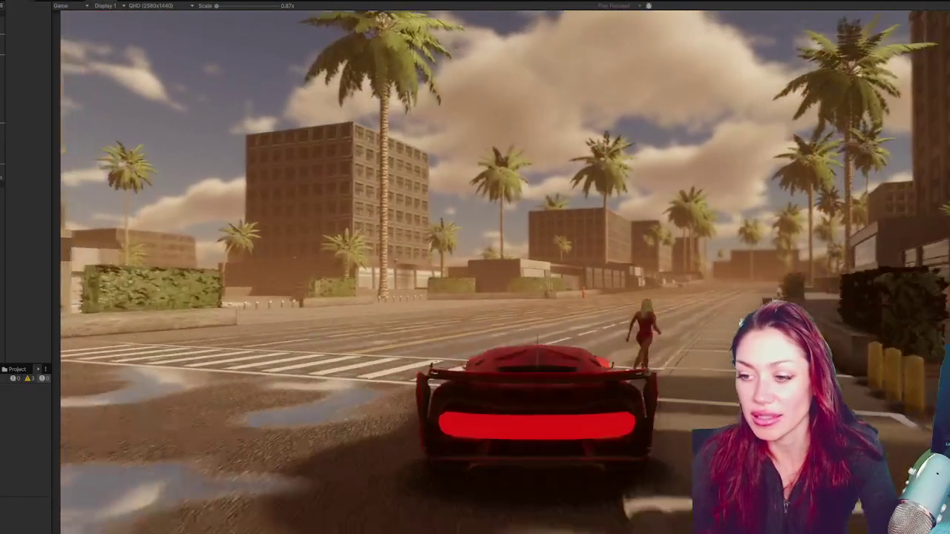
key(w)
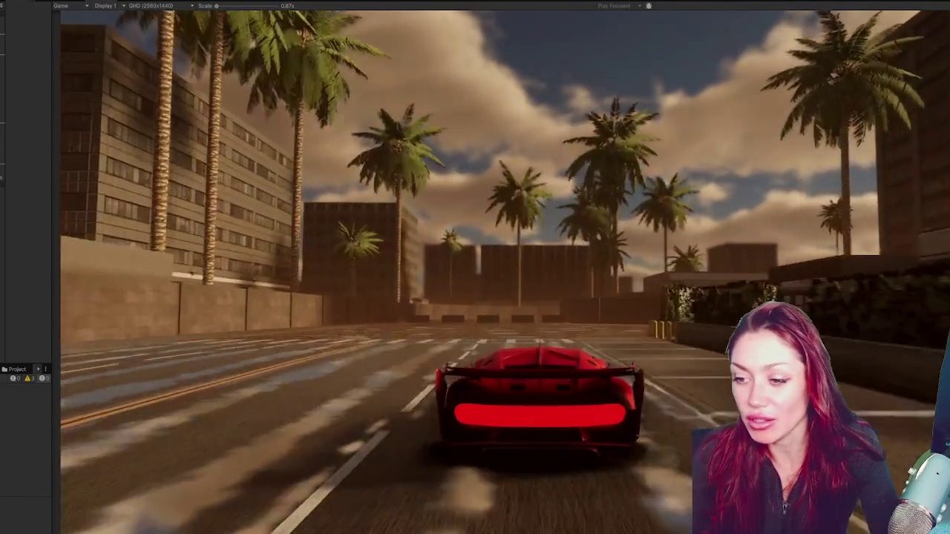
key(w)
key(d)
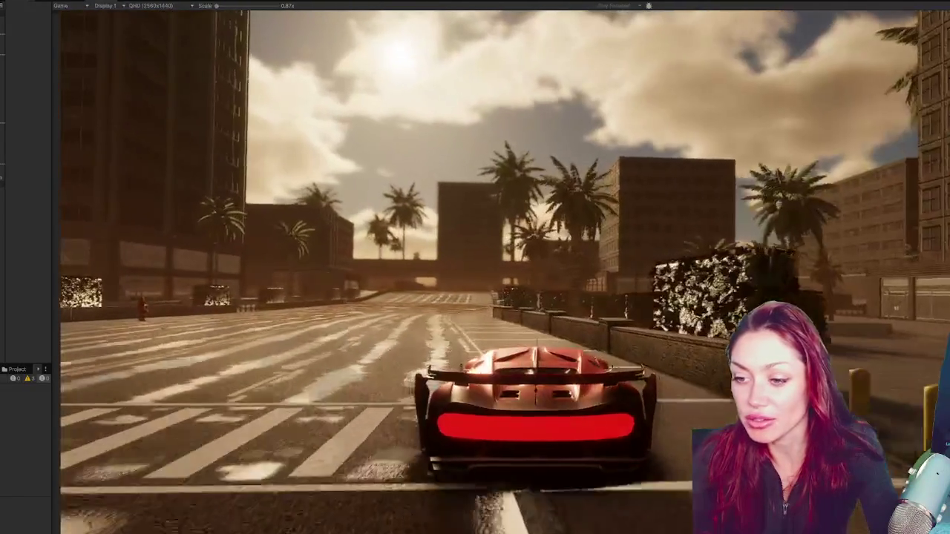
key(w)
key(d)
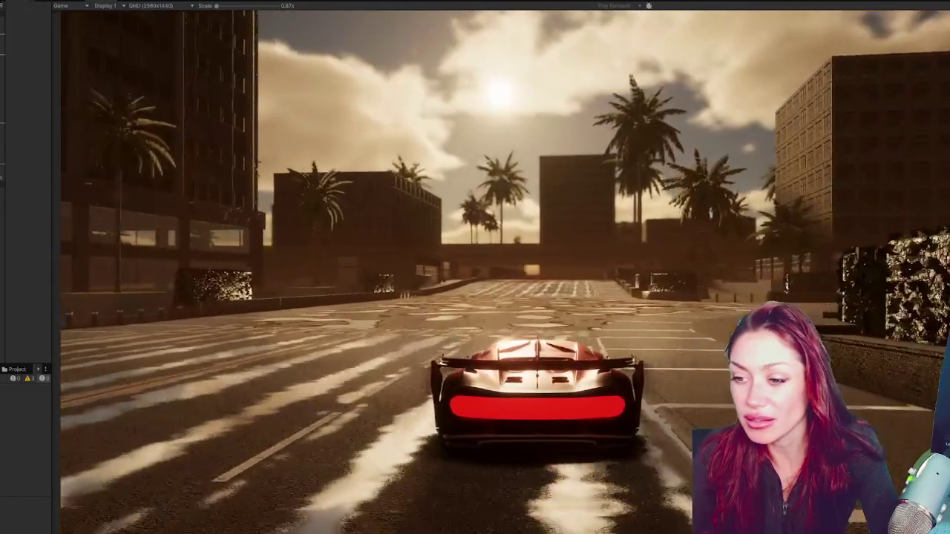
key(w)
key(a)
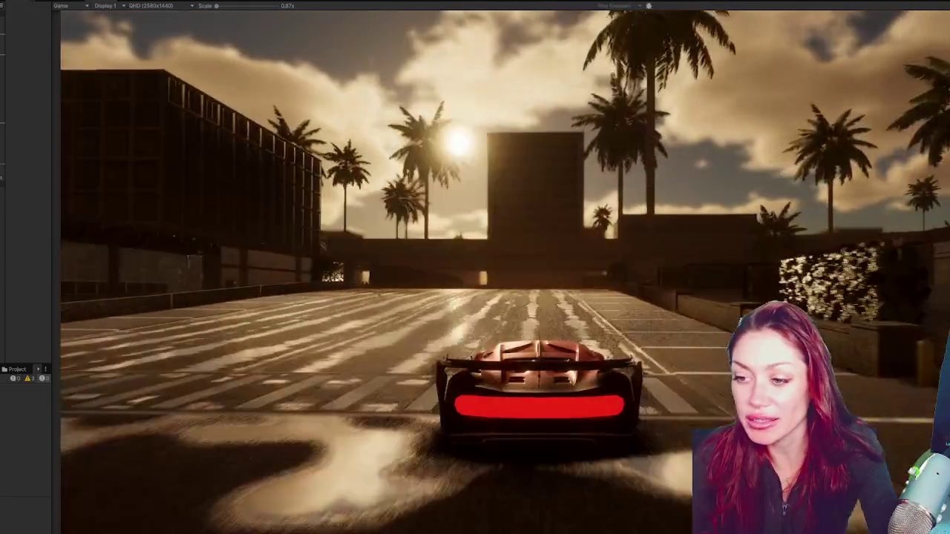
key(w)
key(d)
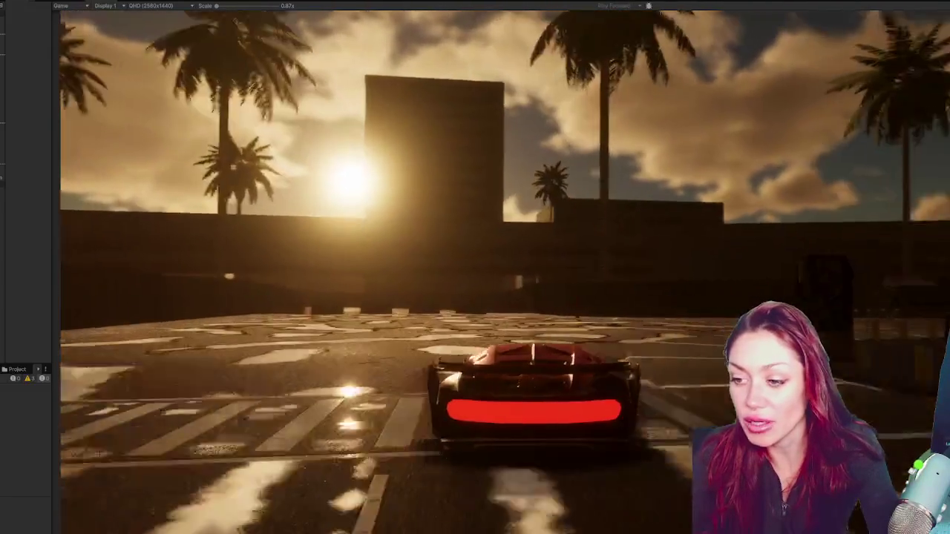
key(w)
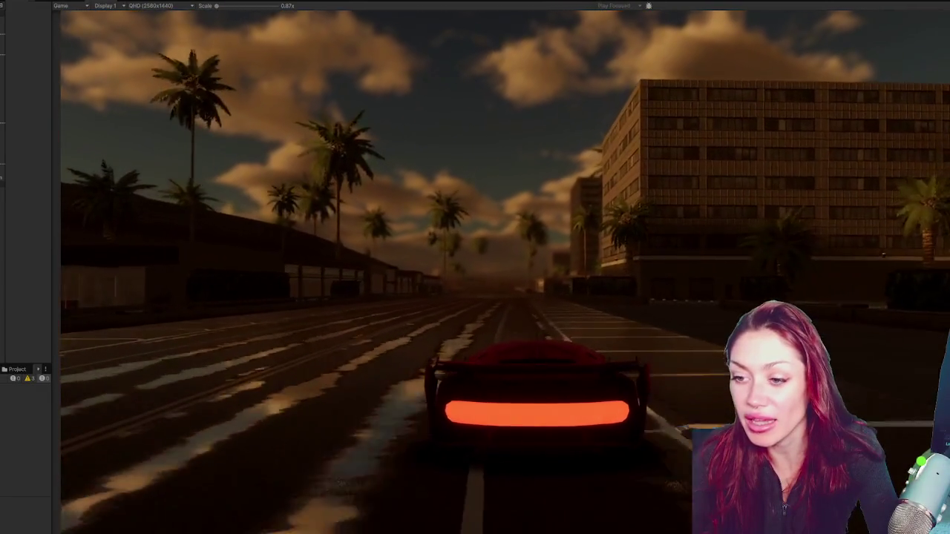
key(w)
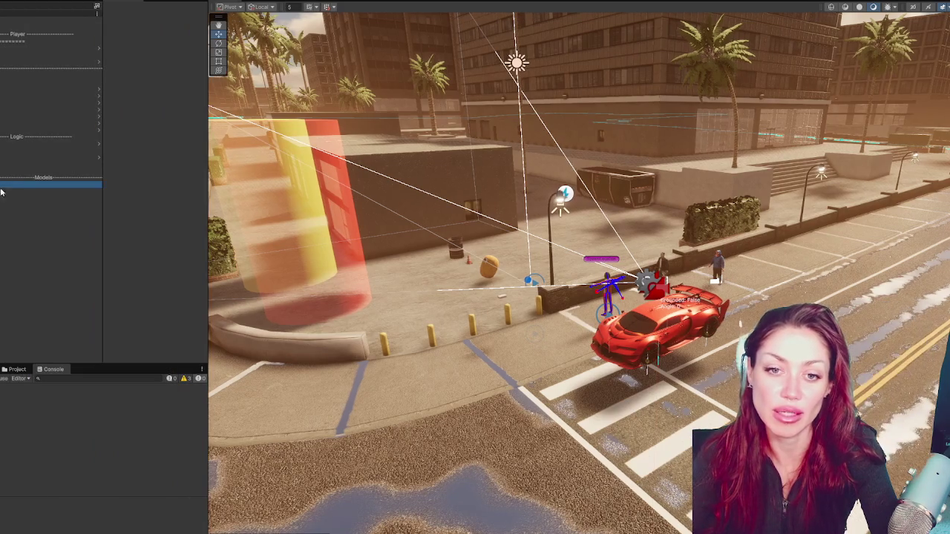
Step: Set the DayNightSystem day length to 10000 and lower the red Car onto the road
click(184, 89)
text(10000)
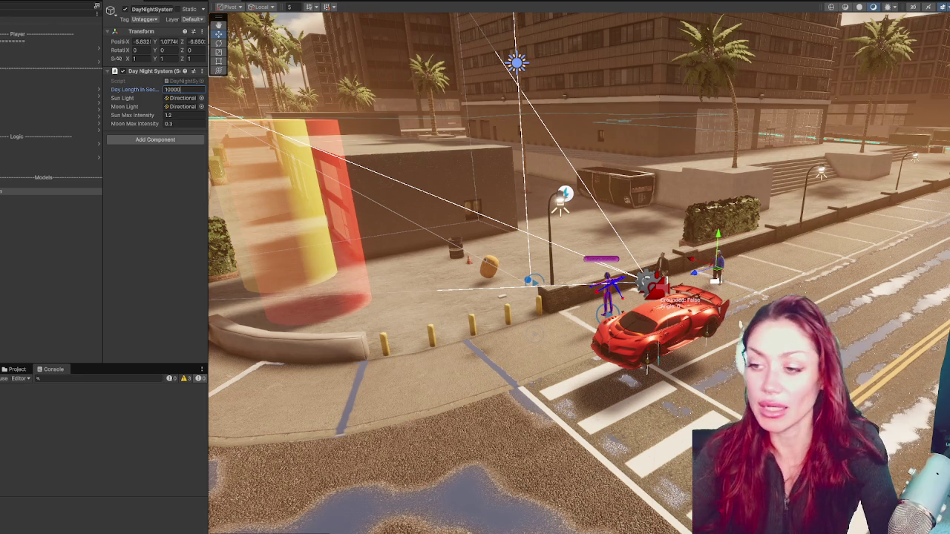
click(638, 338)
drag(661, 315, 657, 339)
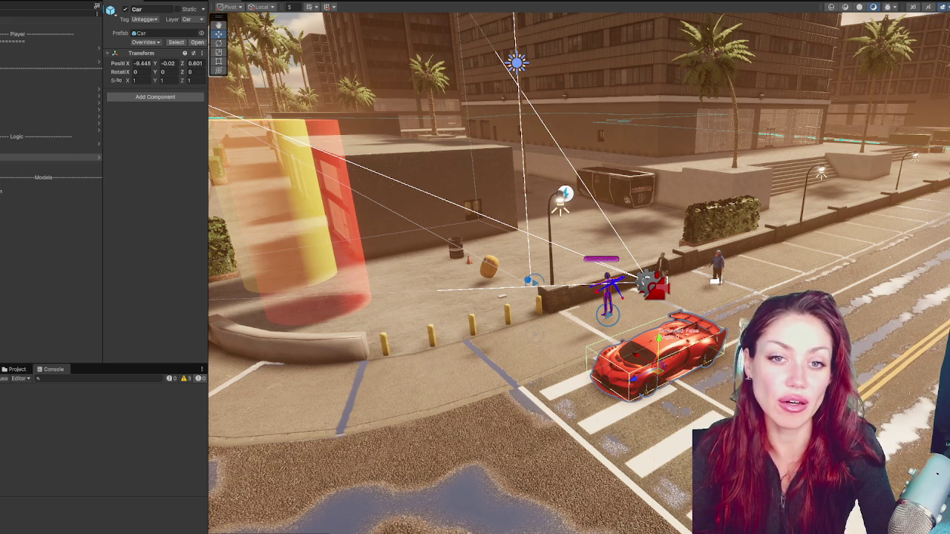
scroll(48, 186, up, 5)
click(44, 27)
scroll(49, 185, down, 4)
Step: Compare the street lighting by toggling NEW VOLUME and the Directional Light off and on
key(f)
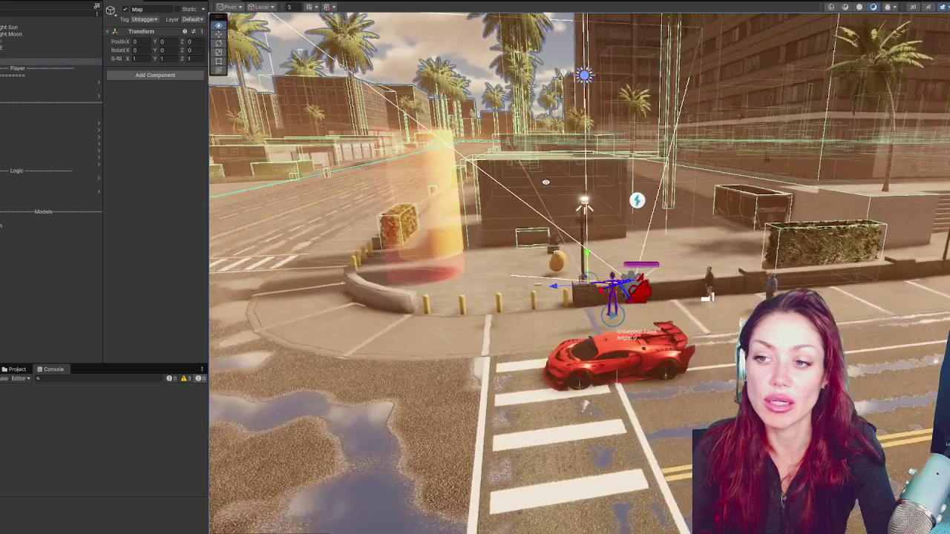
click(38, 339)
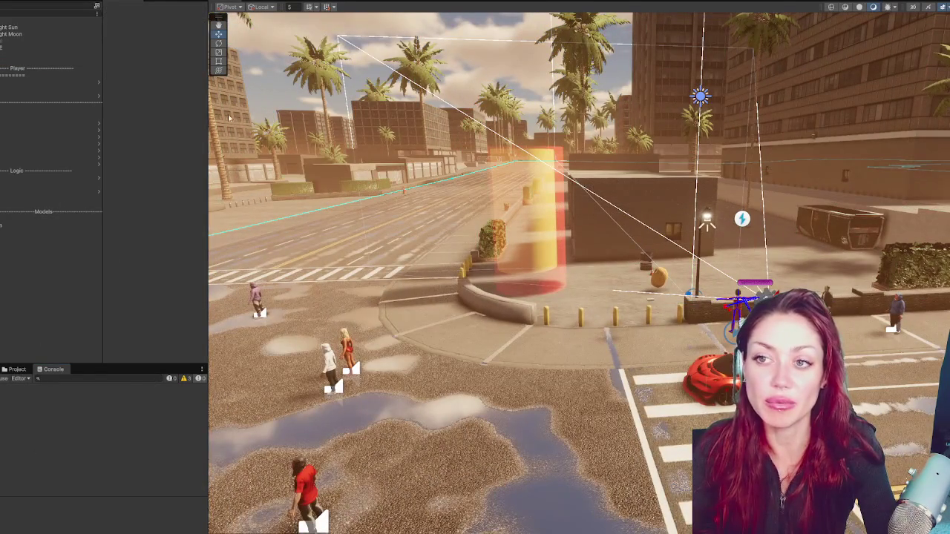
drag(356, 21, 677, 89)
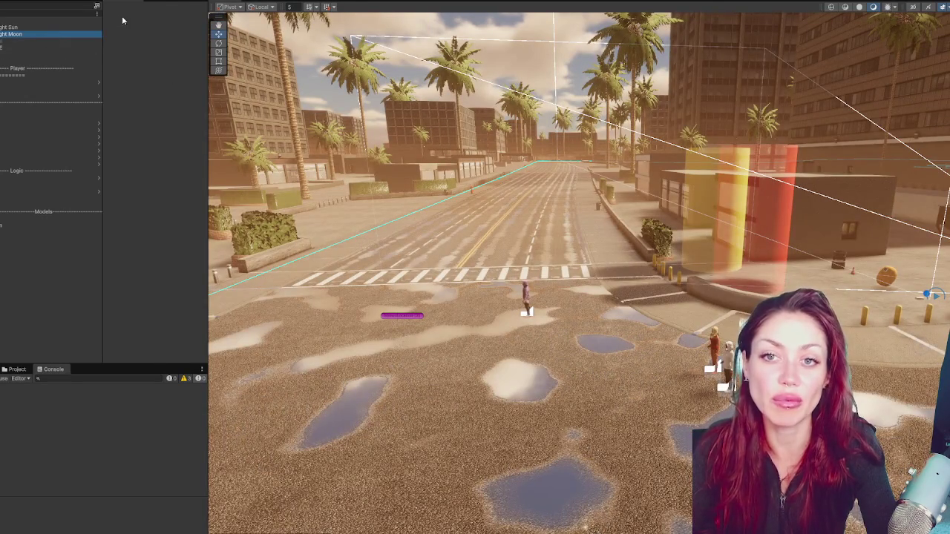
click(49, 34)
click(35, 48)
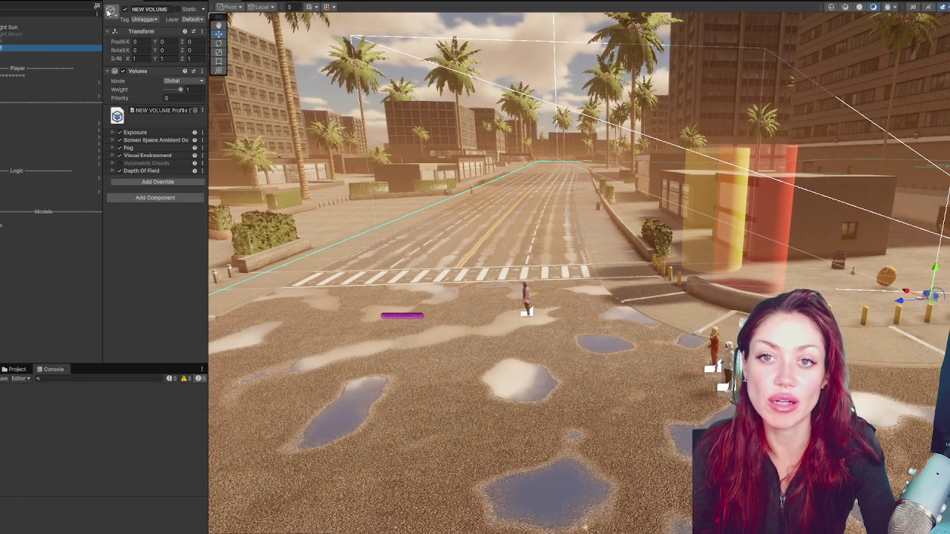
click(124, 9)
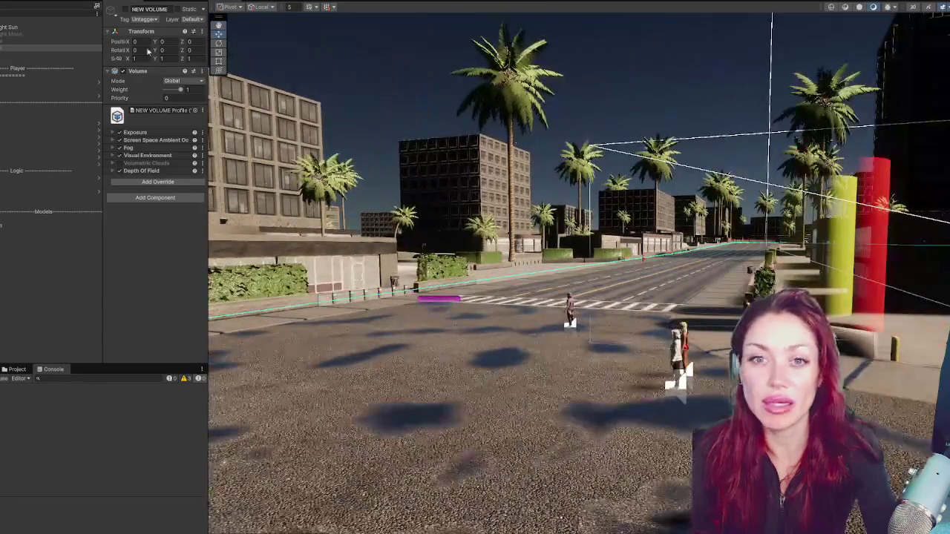
double_click(23, 30)
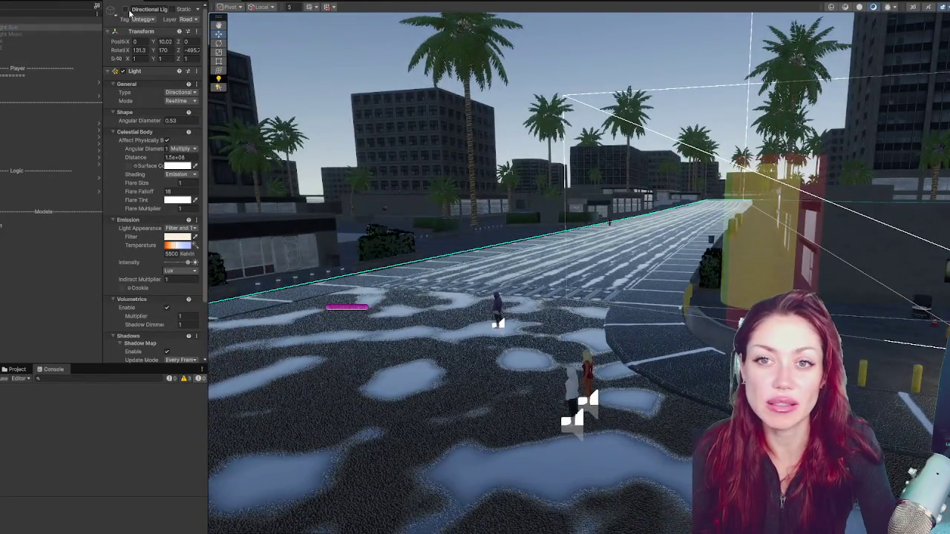
click(124, 10)
click(124, 10)
click(45, 40)
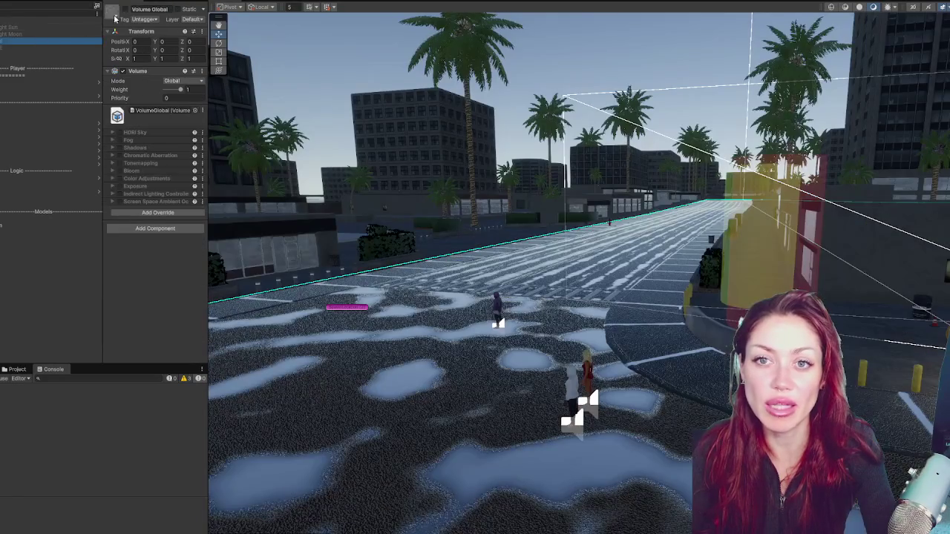
click(74, 29)
click(125, 10)
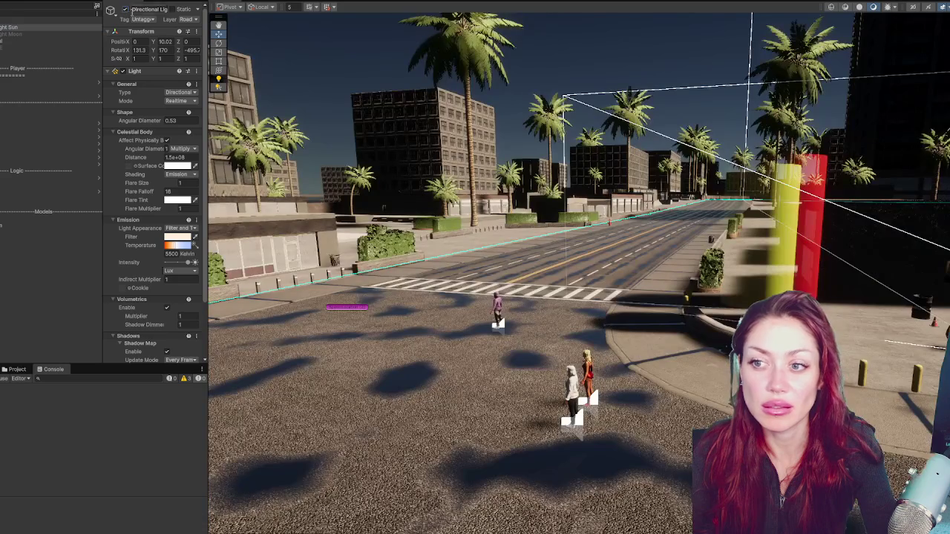
drag(520, 223, 680, 215)
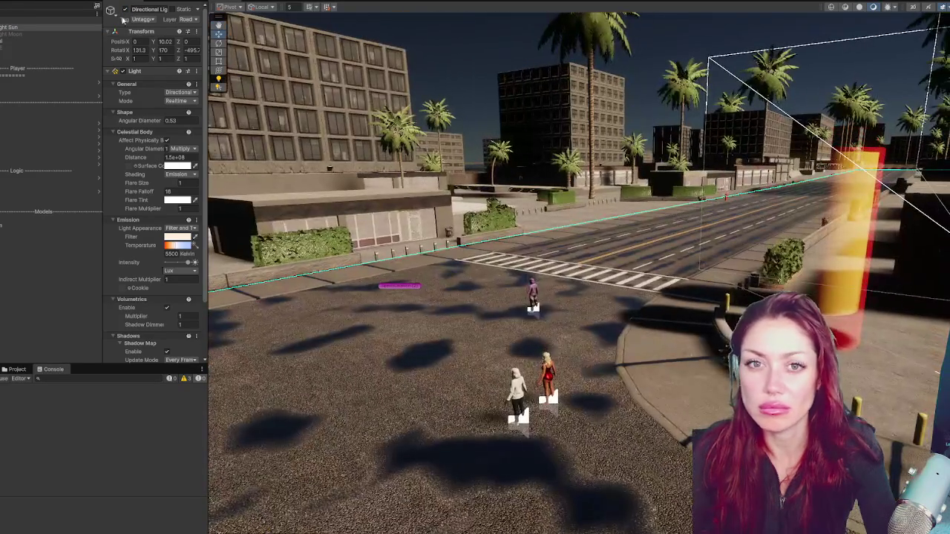
Step: Enable Volume Global's Color Adjustments, Exposure, Indirect Lighting and Screen Space Ambient Occlusion overrides
click(47, 41)
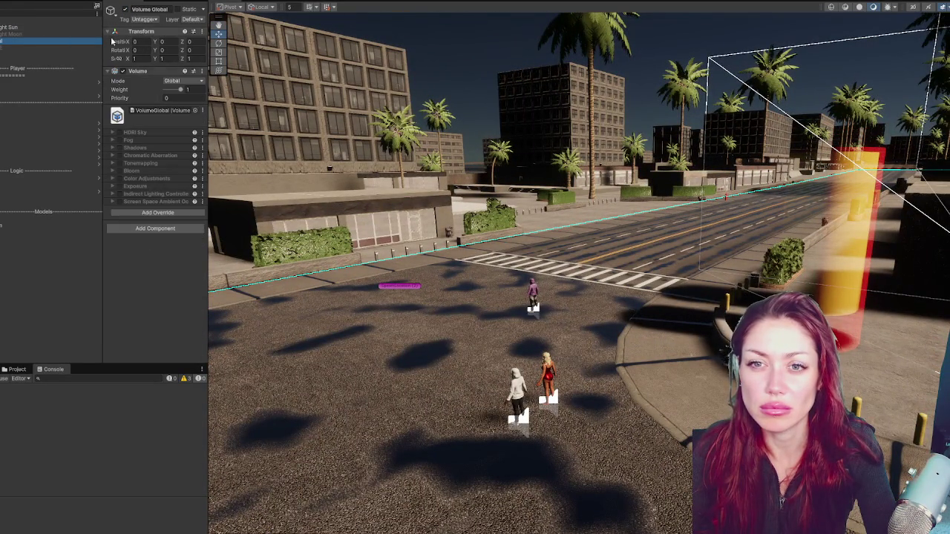
click(121, 135)
click(121, 136)
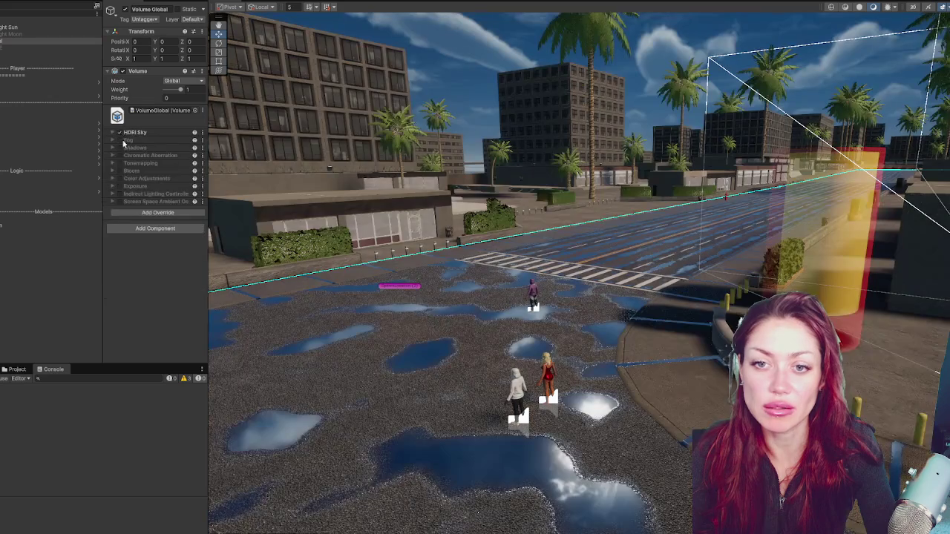
click(120, 179)
click(120, 178)
click(120, 185)
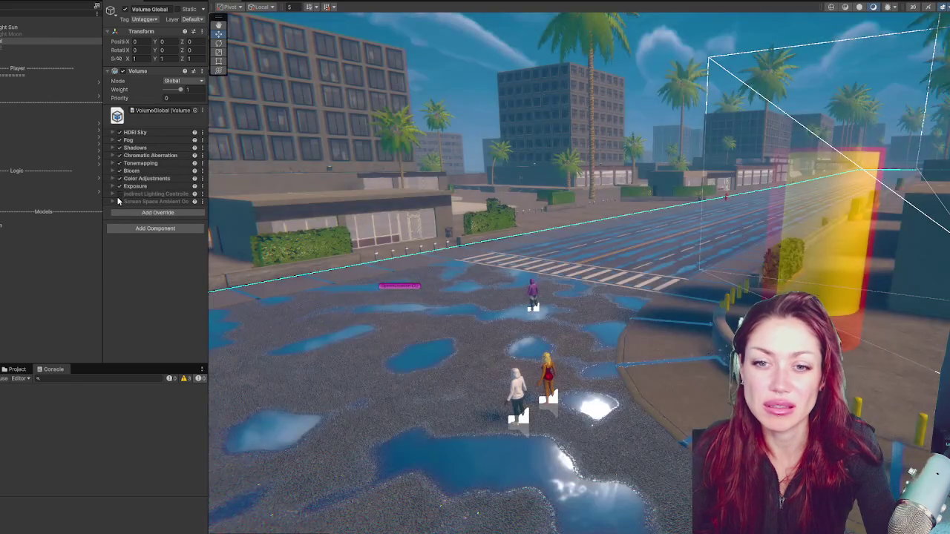
click(119, 193)
click(119, 201)
Step: Turn off Volume Global and select the NEW VOLUME object
key(w)
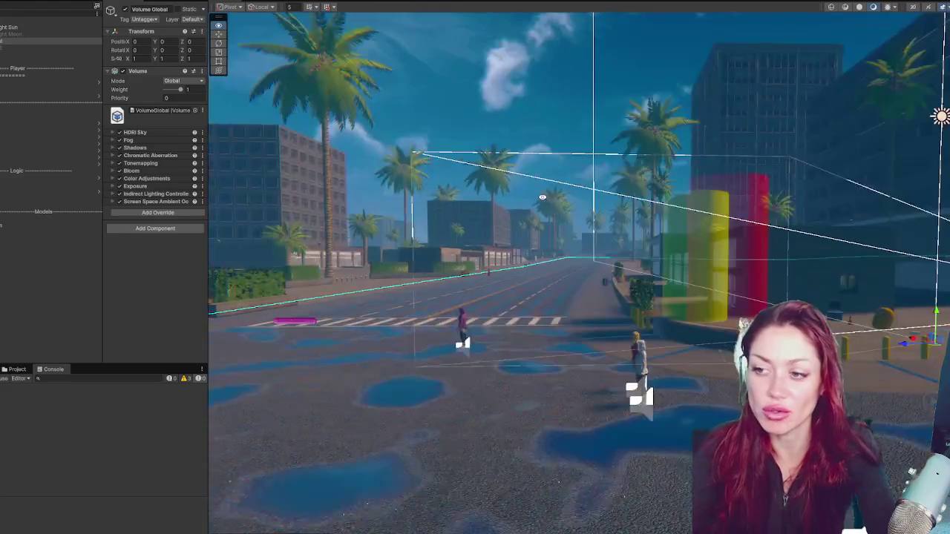
mouse_move(543, 198)
mouse_down()
mouse_move(769, 265)
mouse_move(586, 267)
mouse_move(939, 262)
mouse_move(413, 197)
mouse_move(430, 237)
mouse_up()
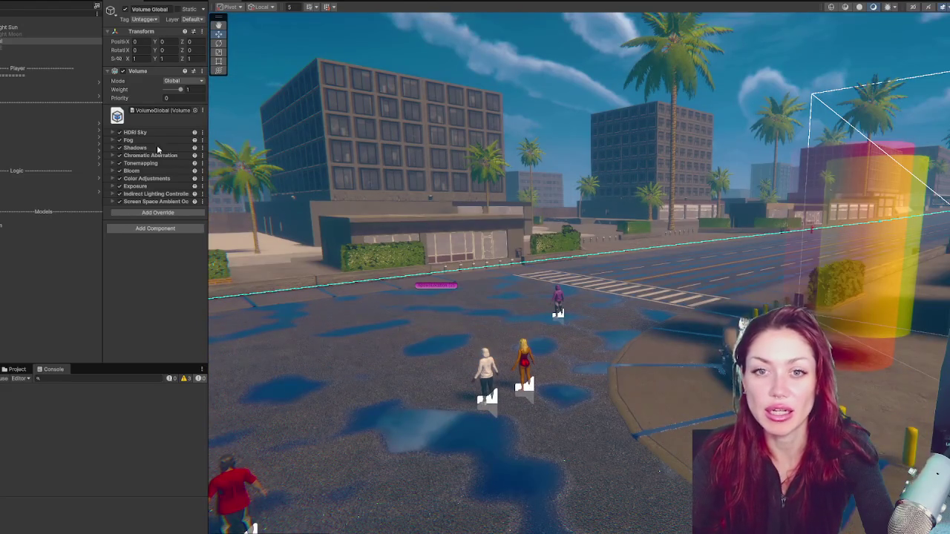
click(125, 9)
click(23, 47)
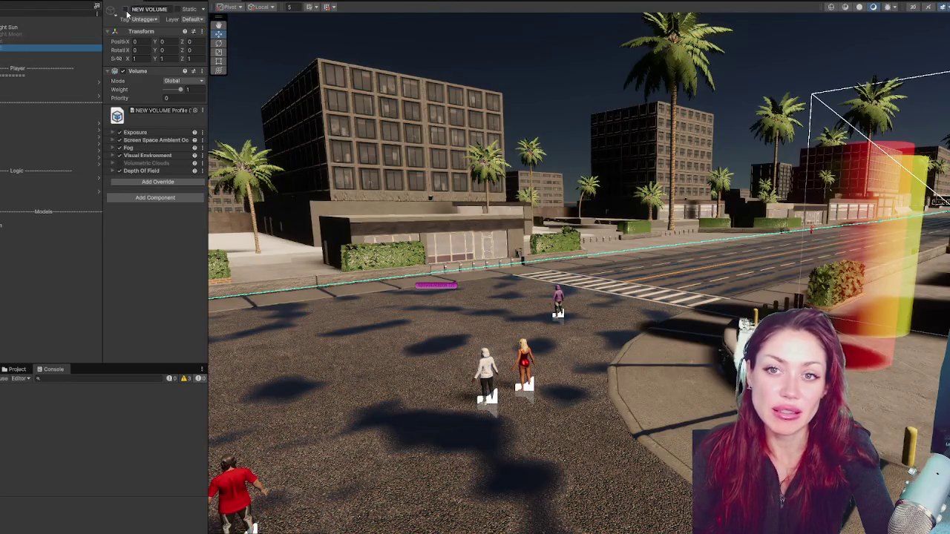
Step: Re-enable NEW VOLUME, run the game in Play mode, and widen the Inspector
click(125, 9)
click(305, 3)
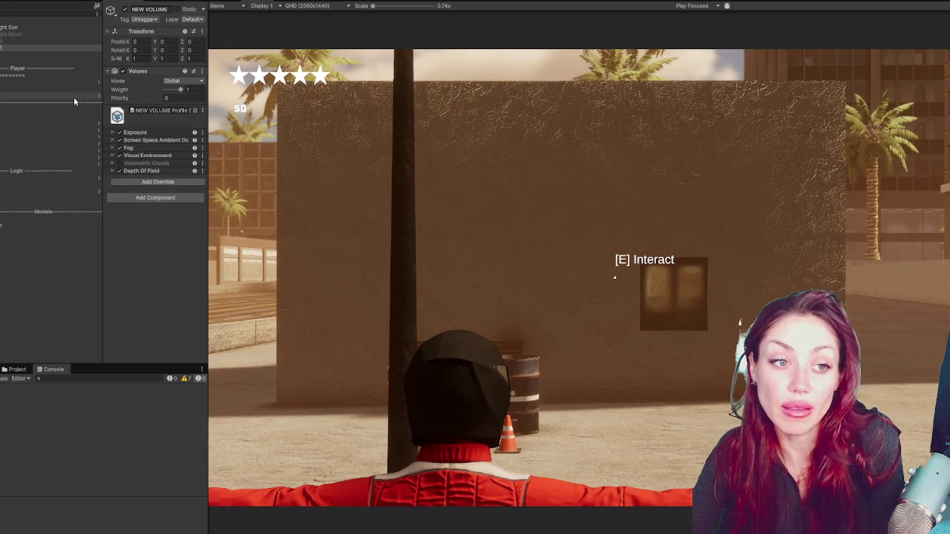
drag(207, 212, 260, 212)
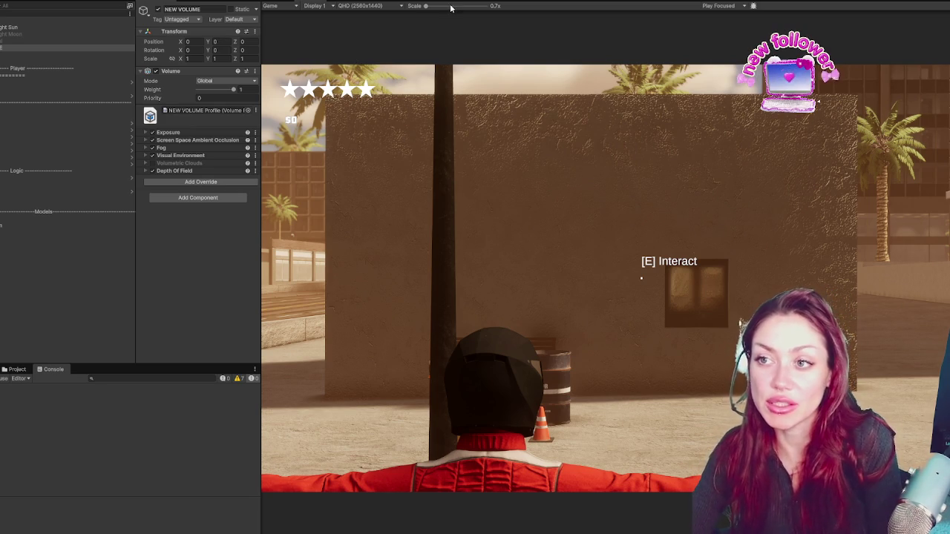
Step: Exit Play mode to get back to the puddled city plaza in the Scene view
key(ctrl+1)
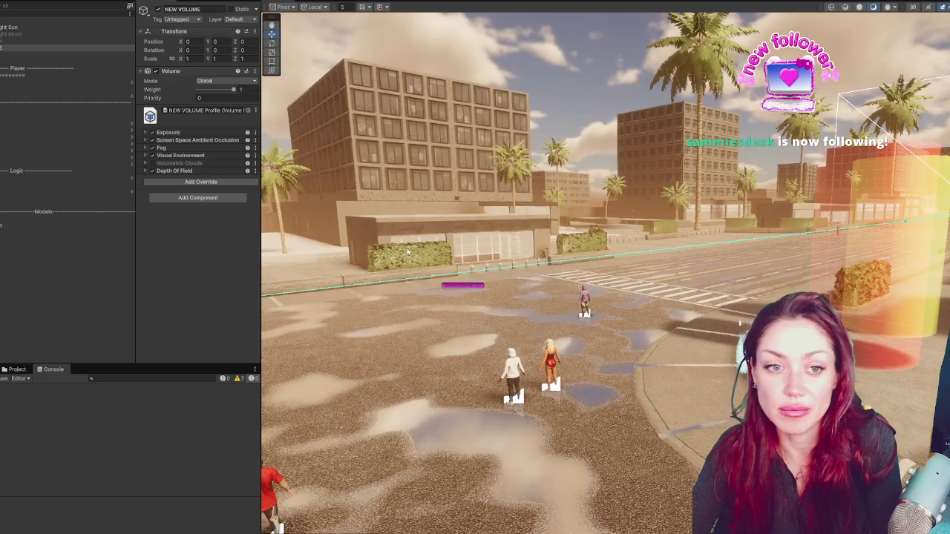
Step: Select and deselect the Lighting group, then frame the intersection with the red car
click(66, 20)
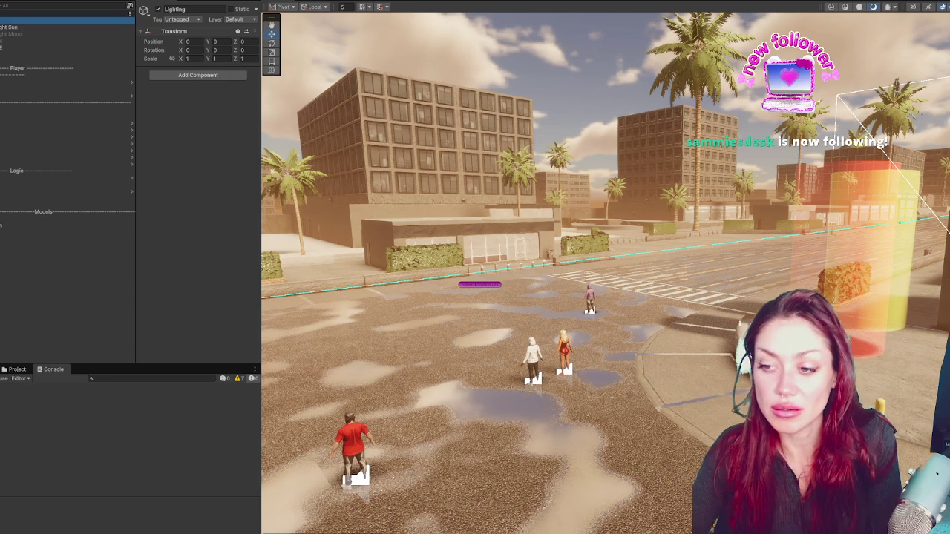
click(53, 280)
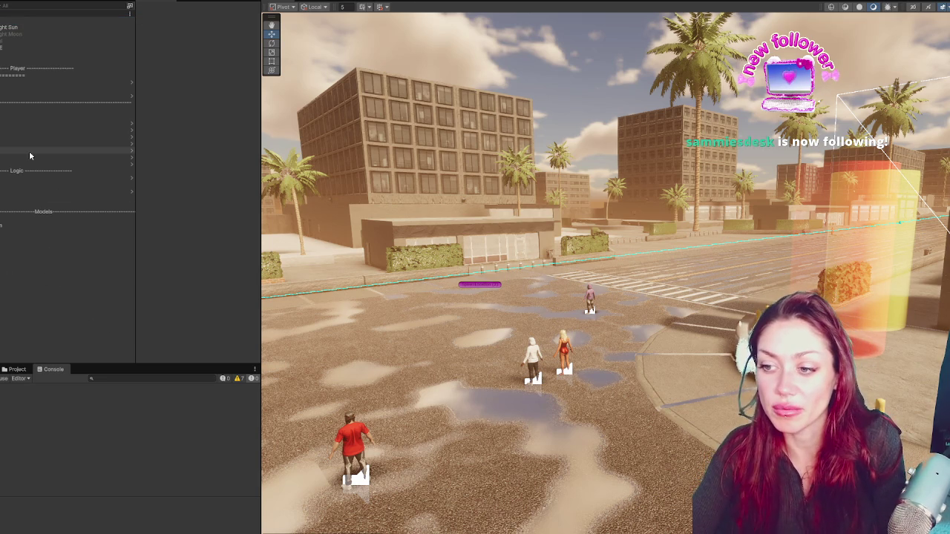
scroll(670, 339, up, 1)
scroll(670, 335, down, 2)
drag(671, 336, 603, 284)
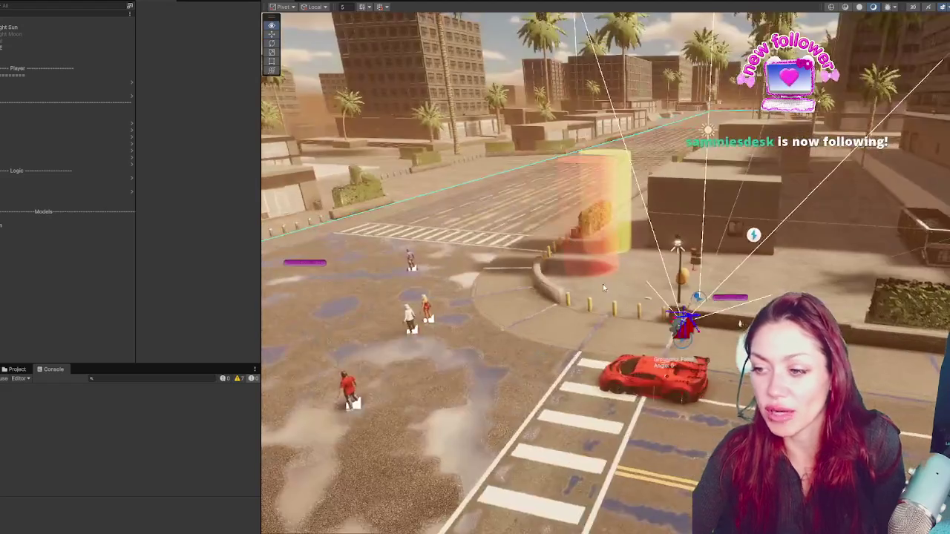
scroll(606, 284, up, 2)
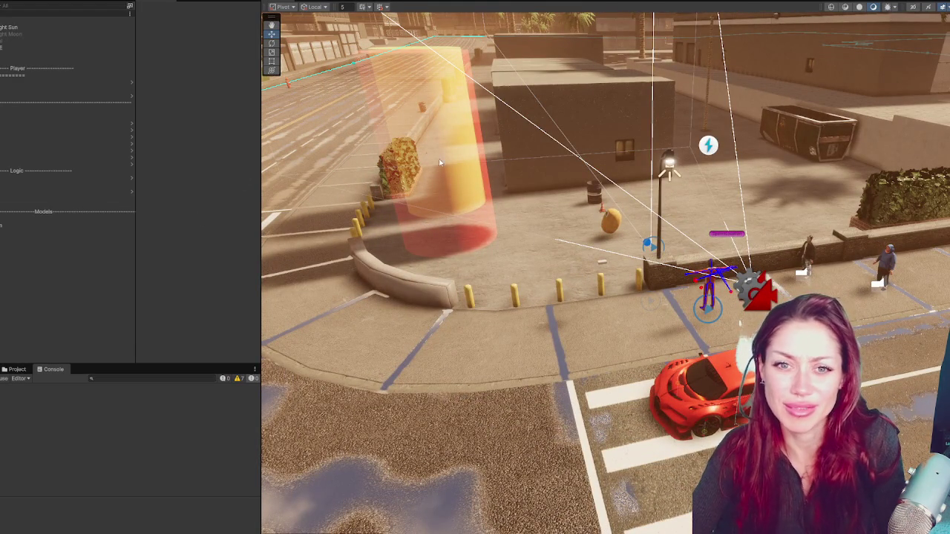
Step: Select the red Car and nudge it along the street to Z -1.7 beside the crosswalk
click(78, 97)
click(47, 43)
scroll(46, 43, down, 2)
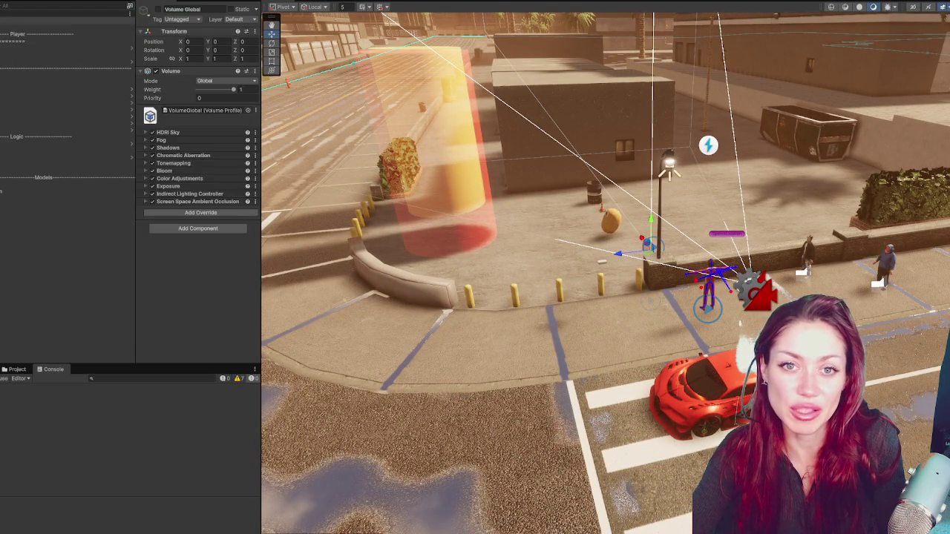
click(45, 174)
click(449, 343)
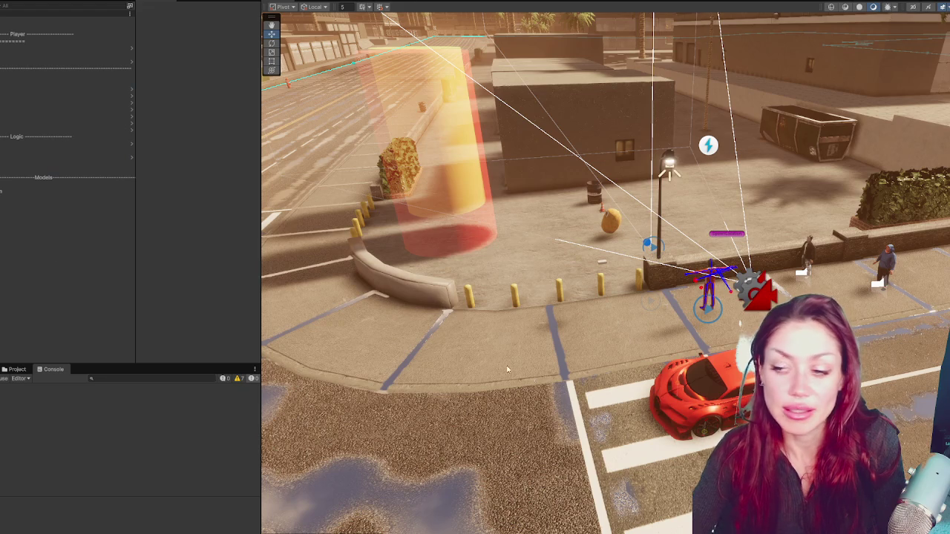
scroll(449, 343, down, 3)
click(629, 319)
mouse_move(399, 361)
mouse_down()
mouse_move(643, 375)
mouse_move(659, 403)
mouse_up()
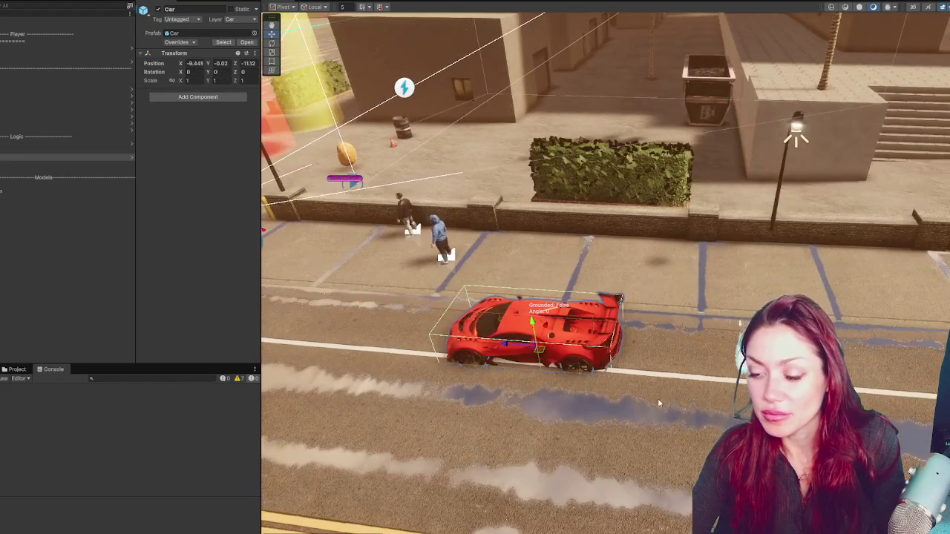
key(ctrl+z)
mouse_move(446, 377)
mouse_down()
mouse_move(547, 413)
mouse_move(555, 254)
mouse_move(594, 283)
mouse_up()
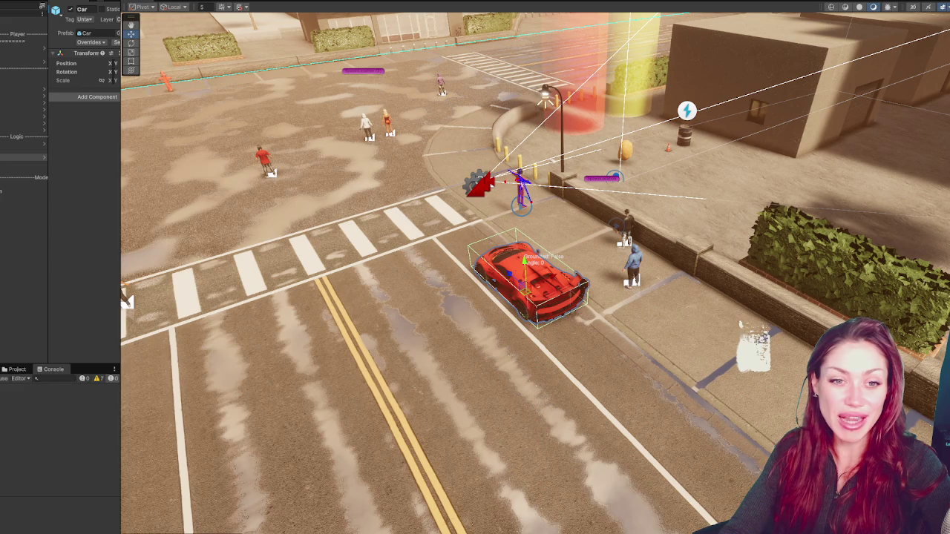
Step: Switch to the notes document and review the Pause menu through Game over items
key(alt+Tab)
triple_click(223, 251)
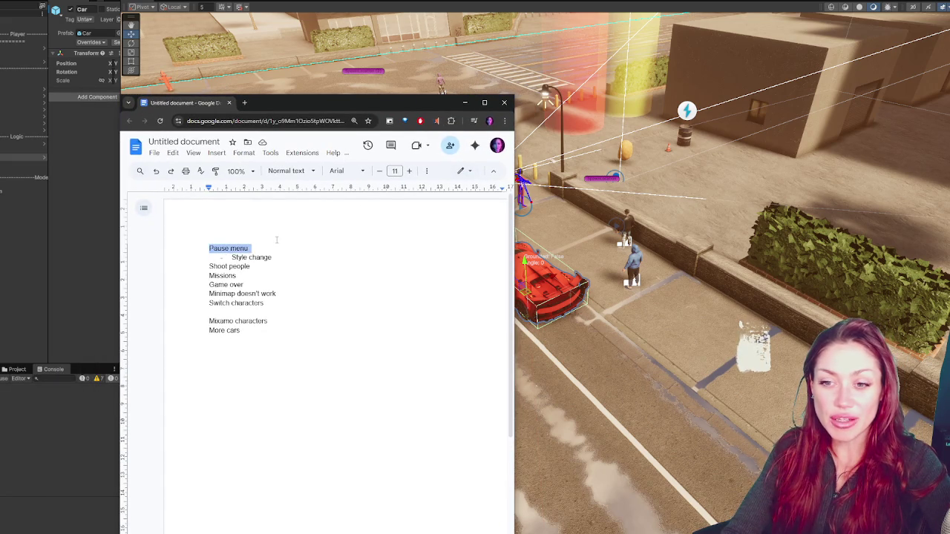
triple_click(256, 257)
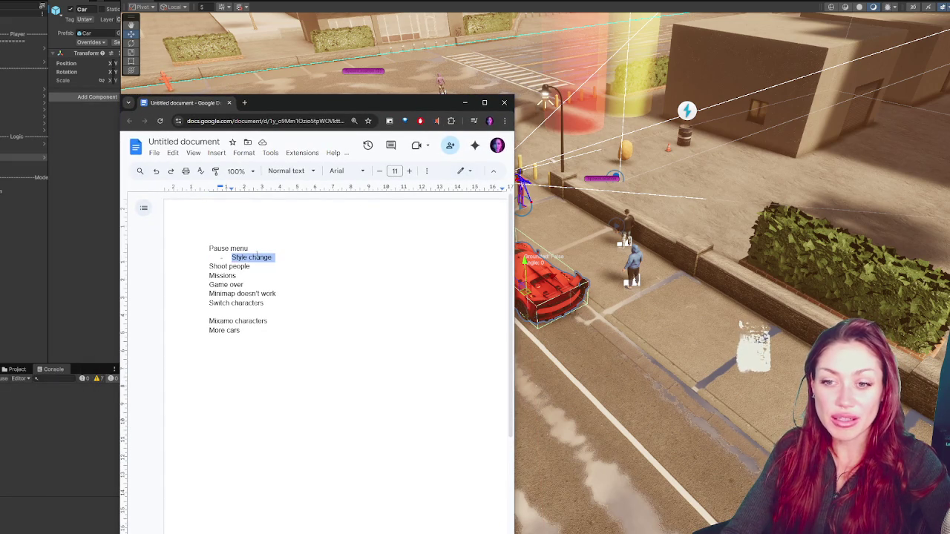
triple_click(230, 266)
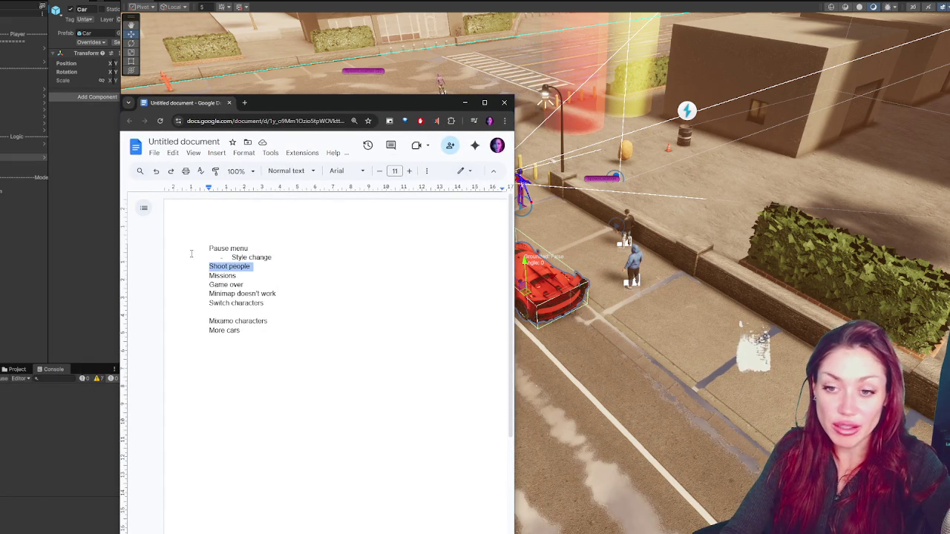
triple_click(223, 276)
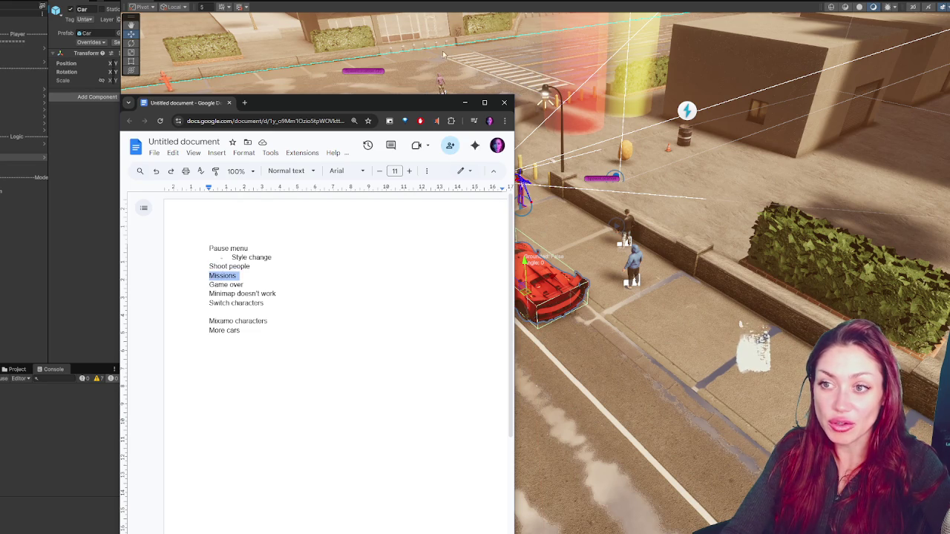
triple_click(223, 285)
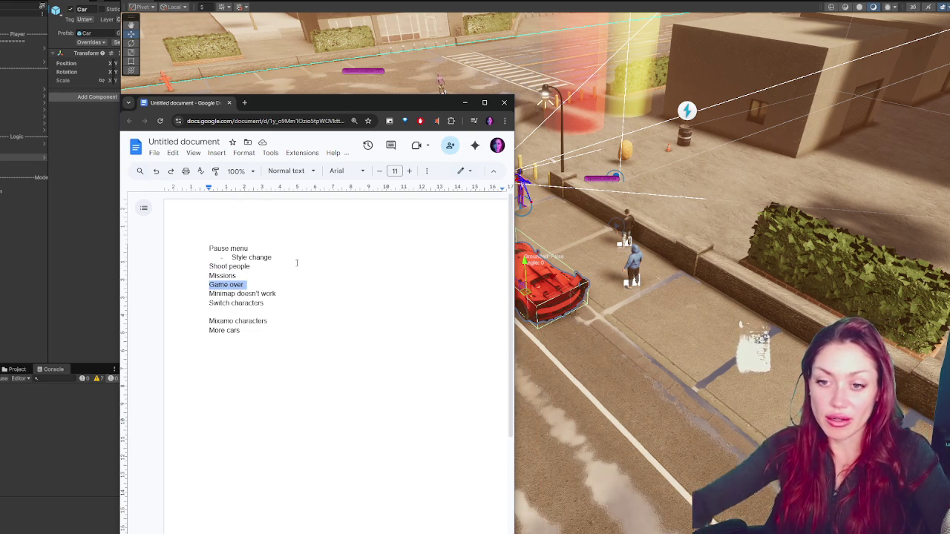
Step: List Cops shooting, Pass out, Wake up at hospital and Money removed under Game over
click(282, 278)
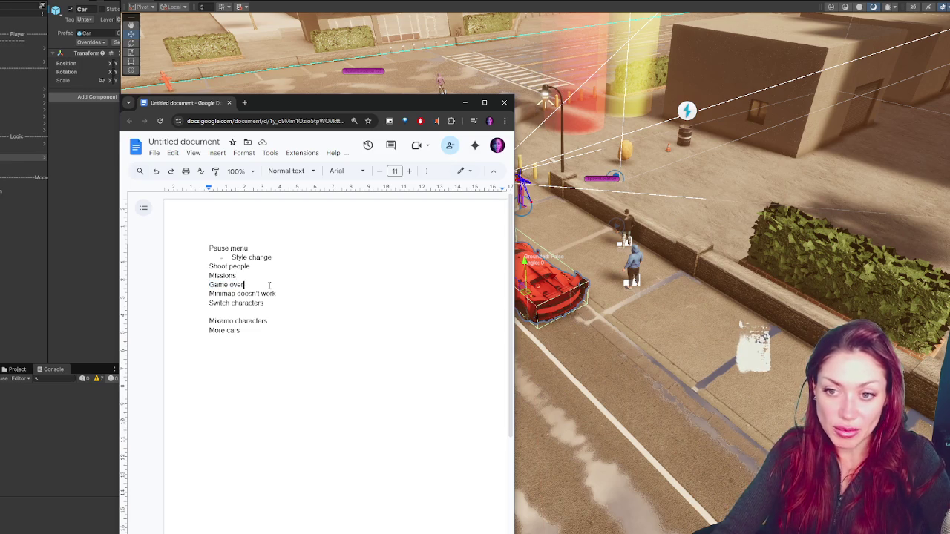
key(Return)
key(Tab)
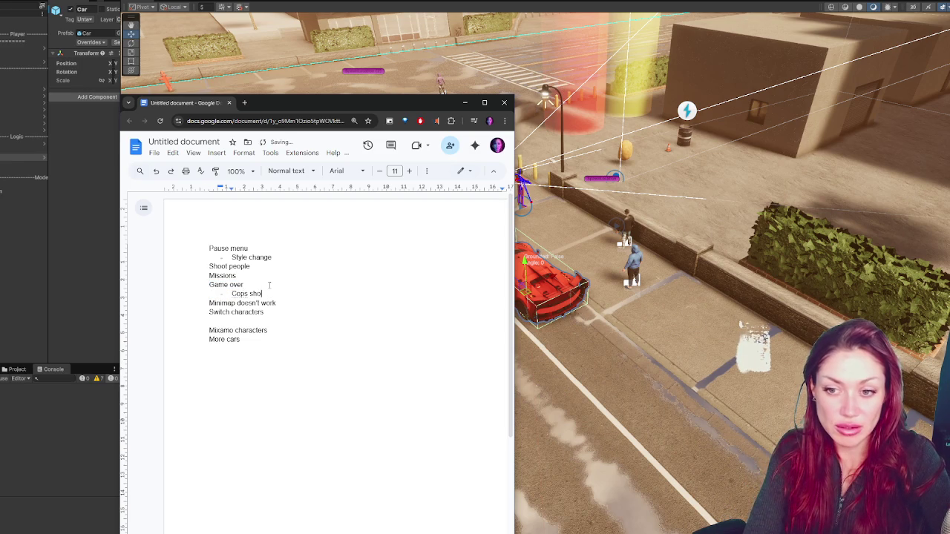
text(ting)
key(Return)
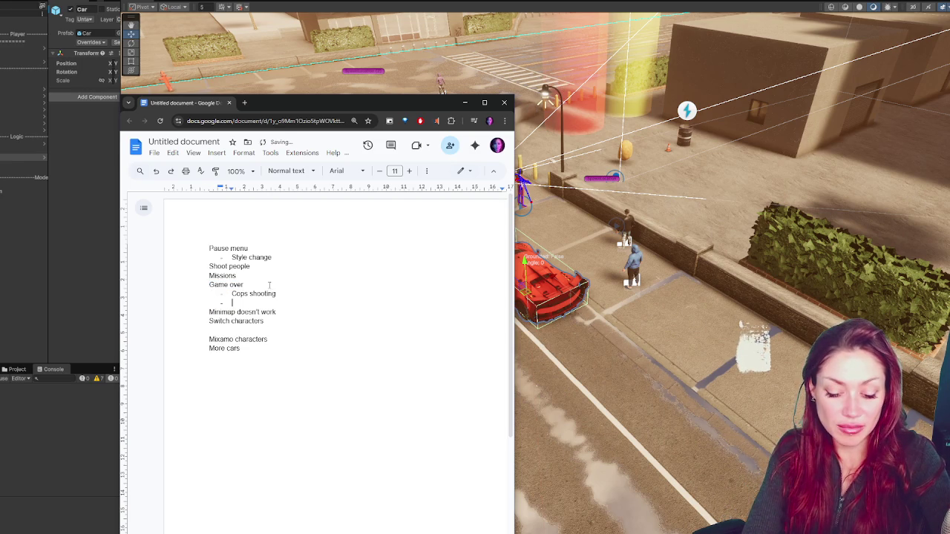
text(Passout)
key(Return)
text(Wake up at hospital)
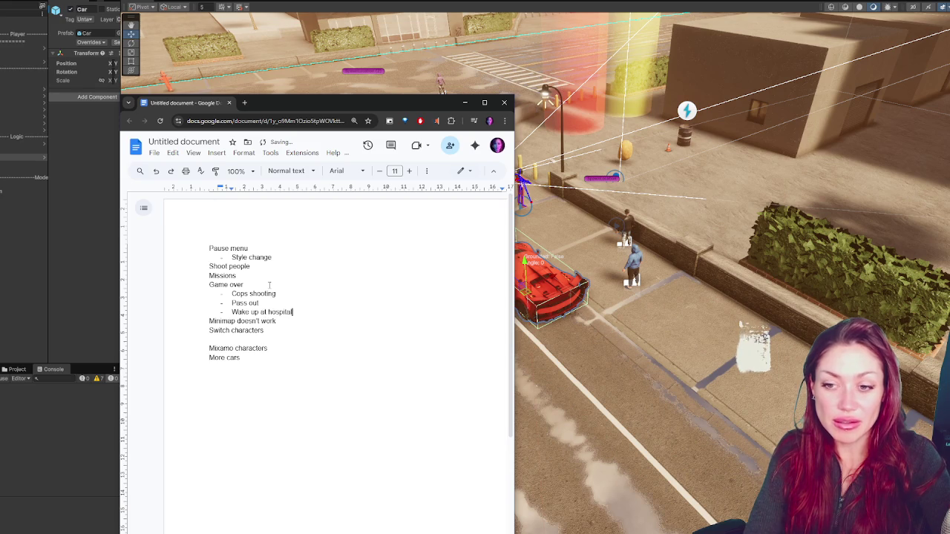
key(Return)
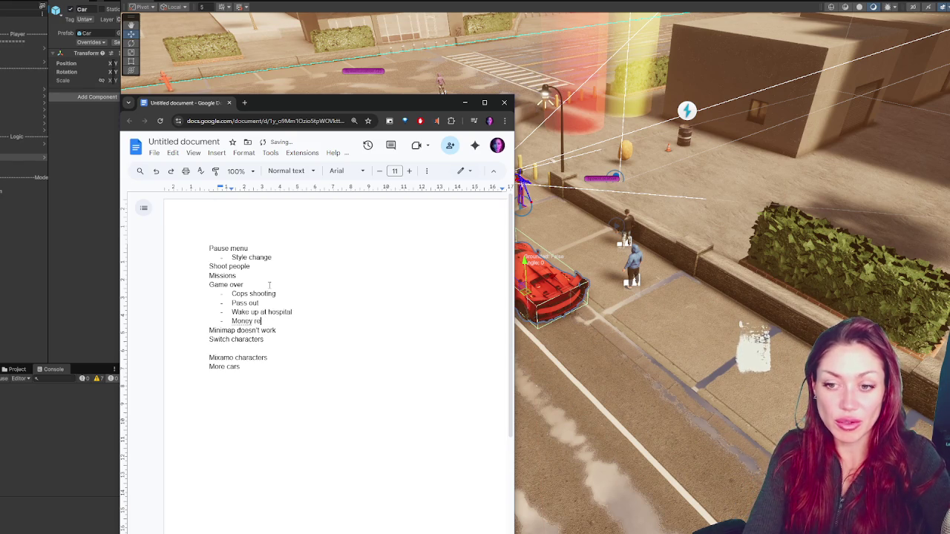
text(moved)
Step: Move Missions onto a new line below Switch characters and minimize the notes
triple_click(243, 331)
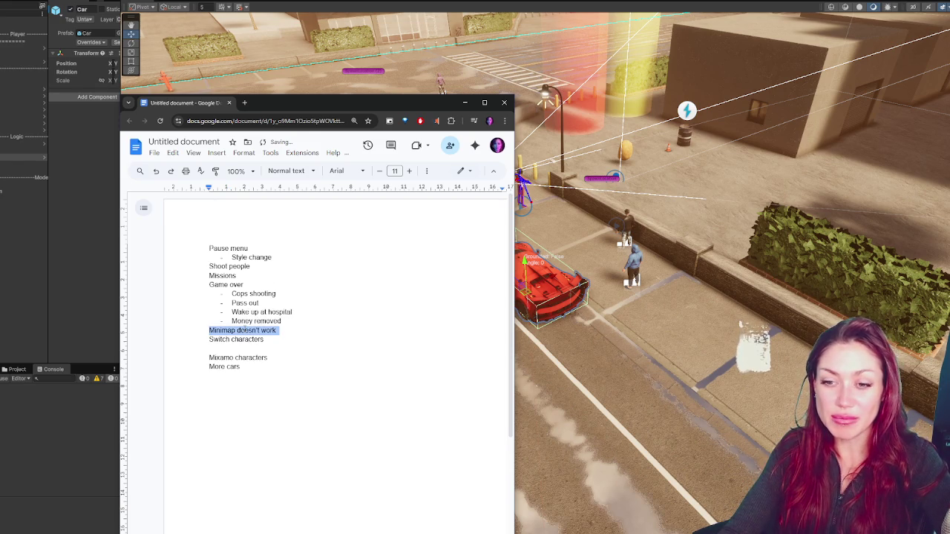
triple_click(293, 342)
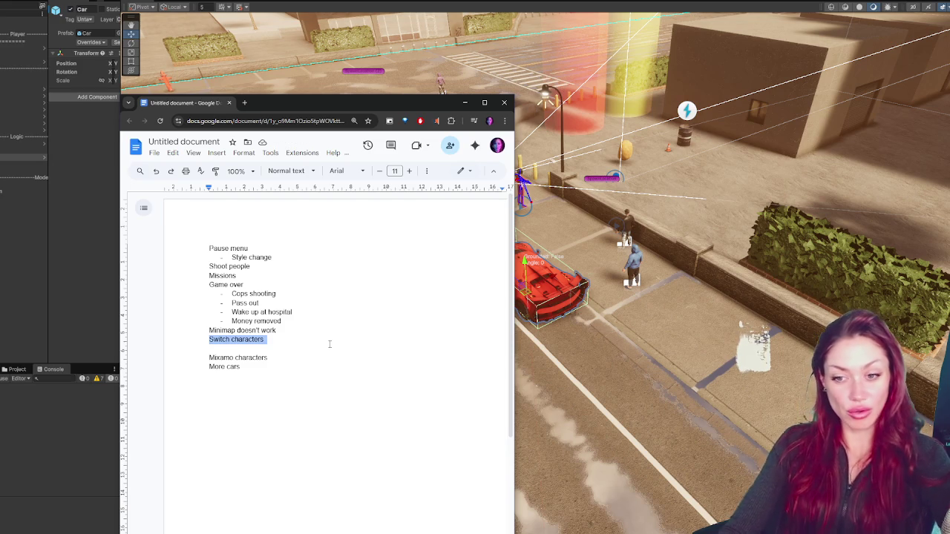
click(329, 344)
double_click(222, 276)
key(ctrl+c)
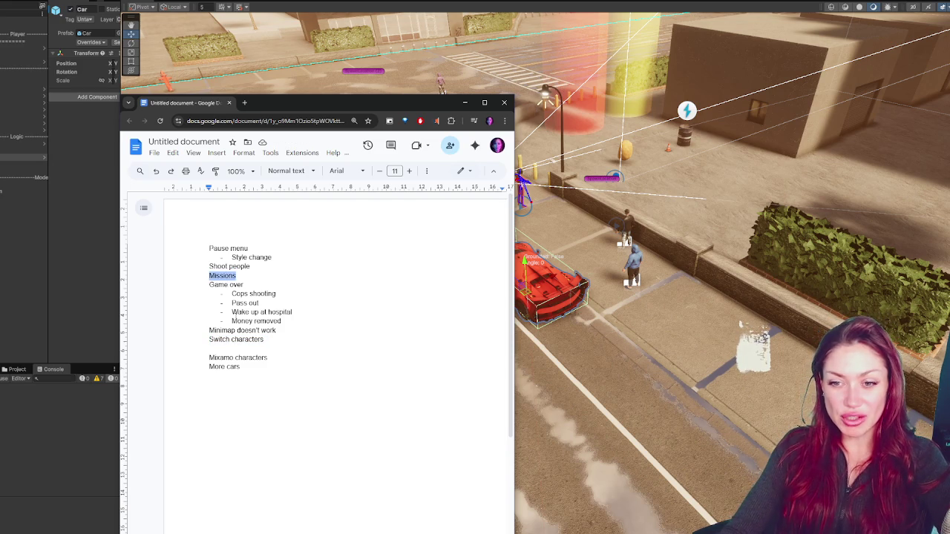
key(BackSpace)
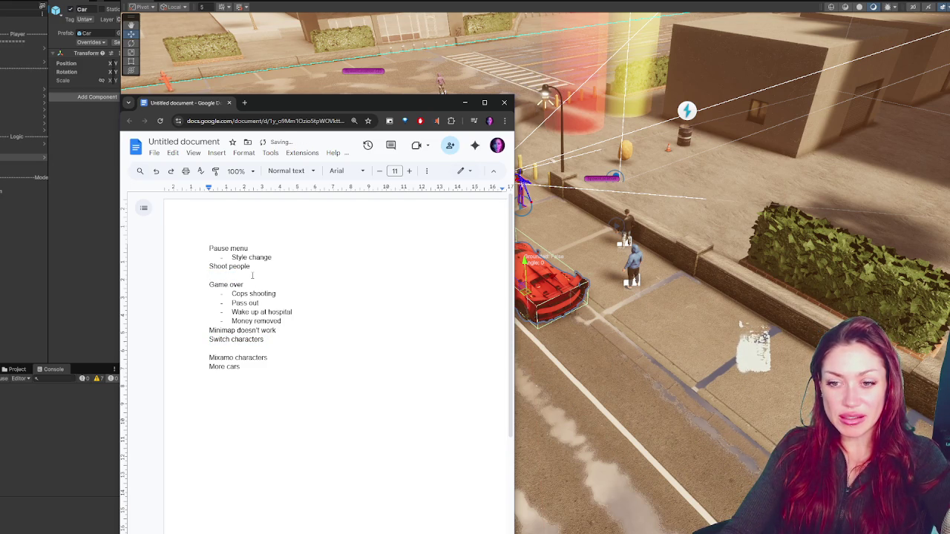
click(271, 339)
key(Return)
key(ctrl+v)
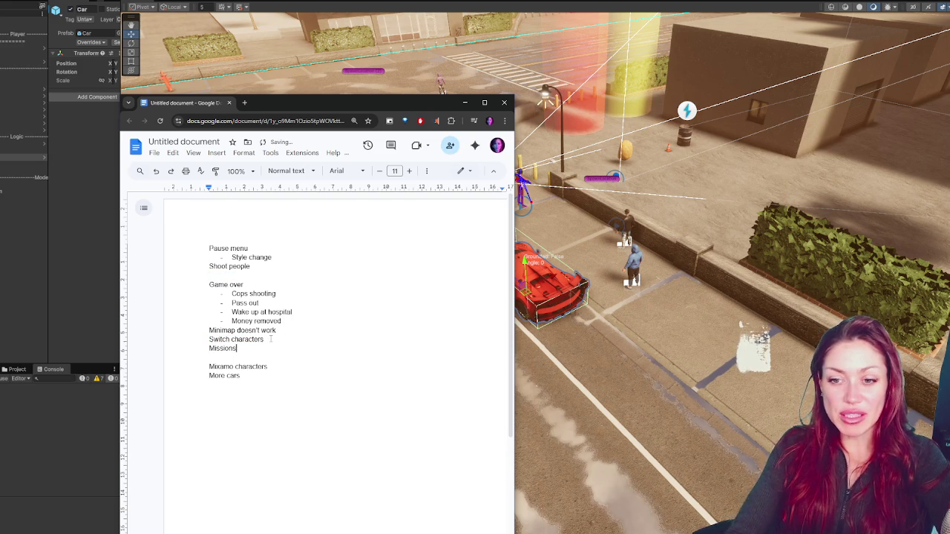
key(BackSpace)
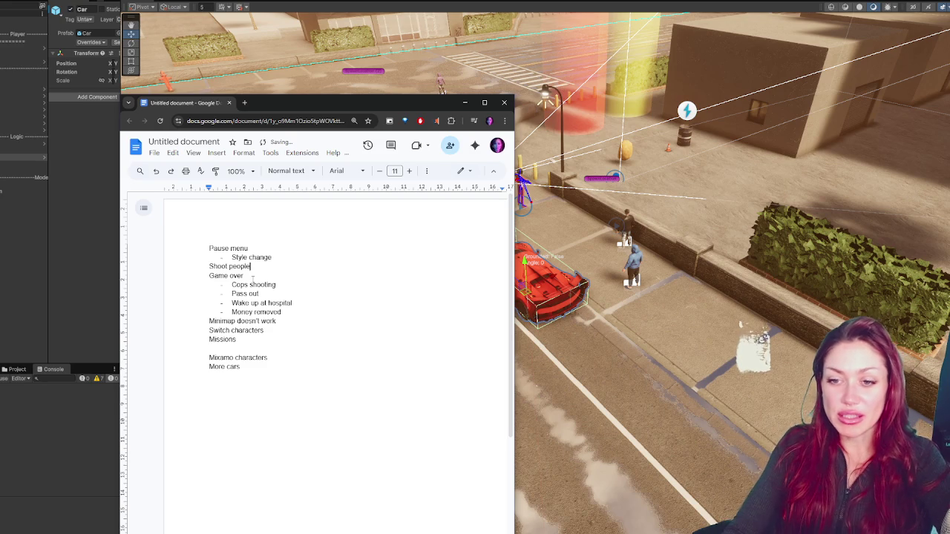
click(277, 321)
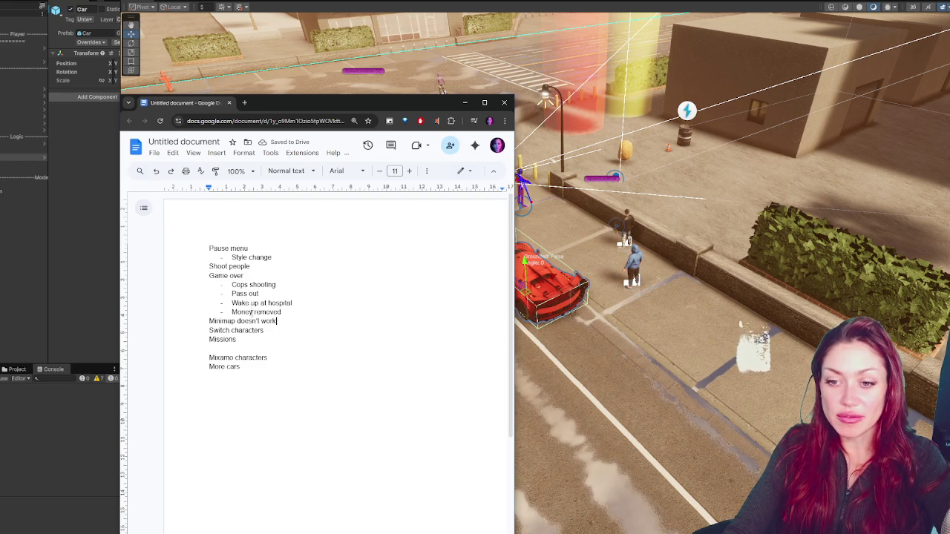
click(464, 102)
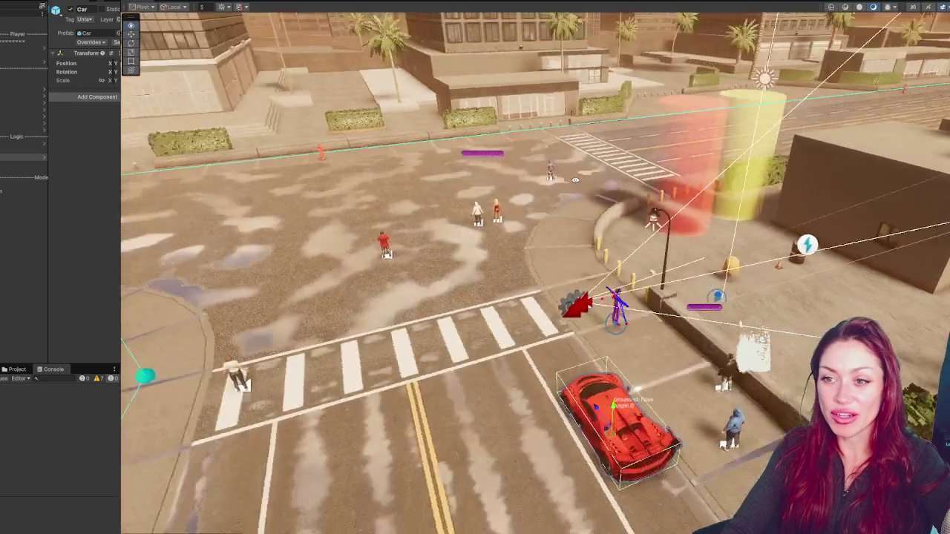
scroll(543, 202, down, 5)
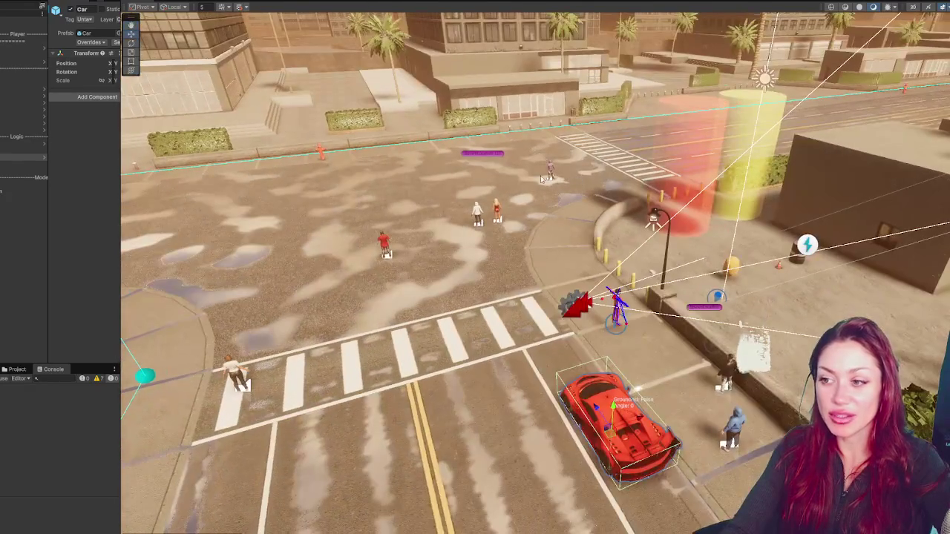
click(320, 154)
click(321, 151)
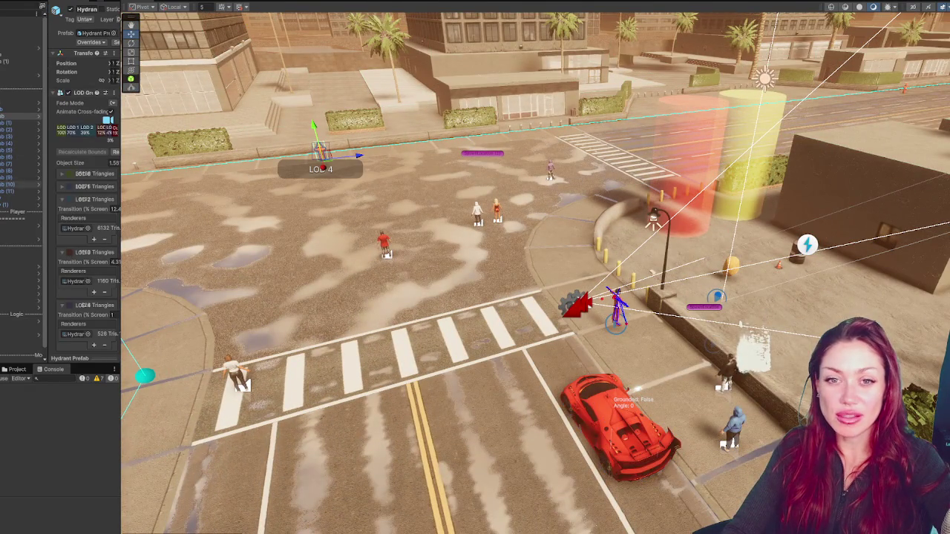
click(36, 120)
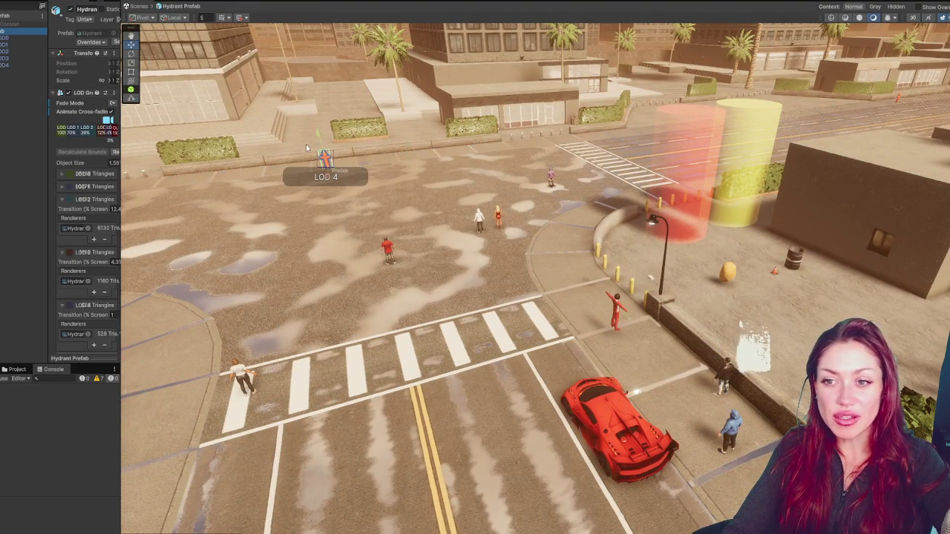
key(f)
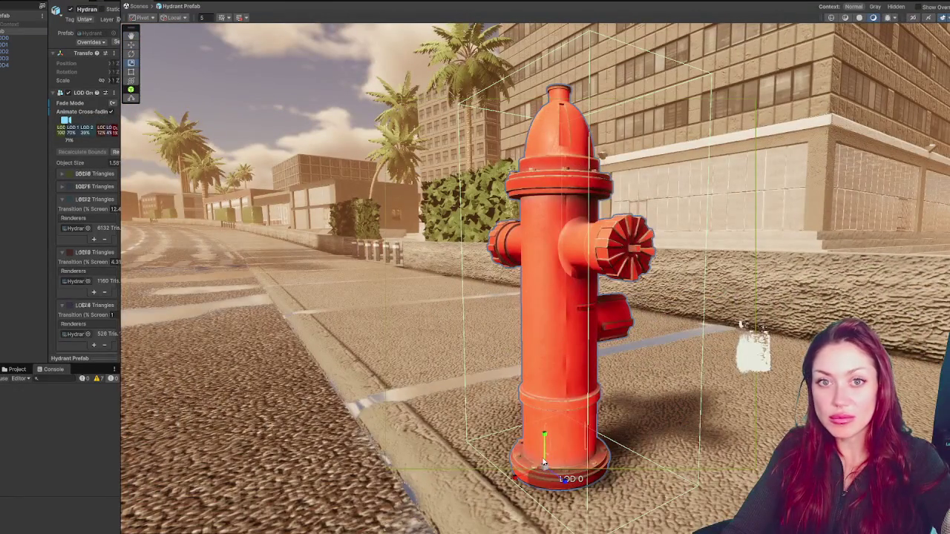
scroll(544, 467, down, 5)
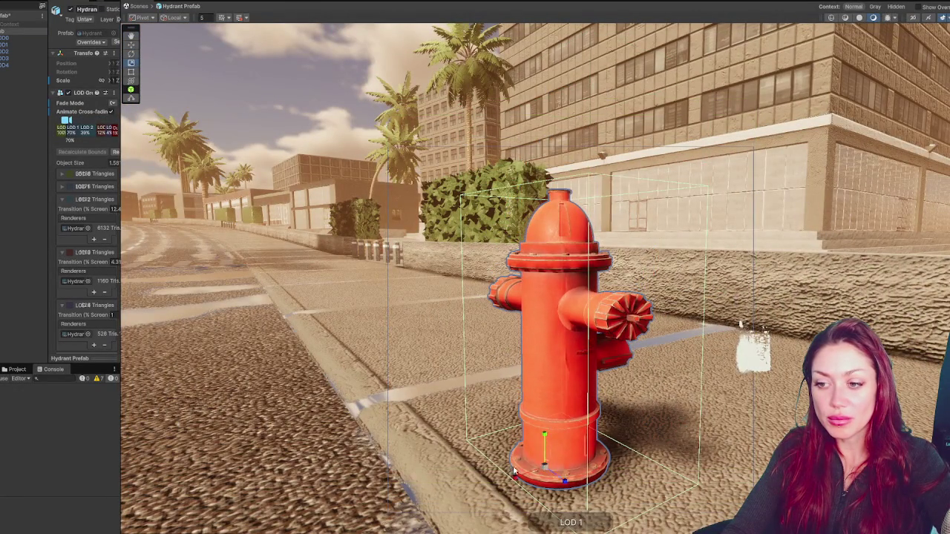
scroll(512, 469, up, 3)
scroll(520, 468, down, 4)
scroll(531, 466, up, 3)
scroll(533, 465, up, 3)
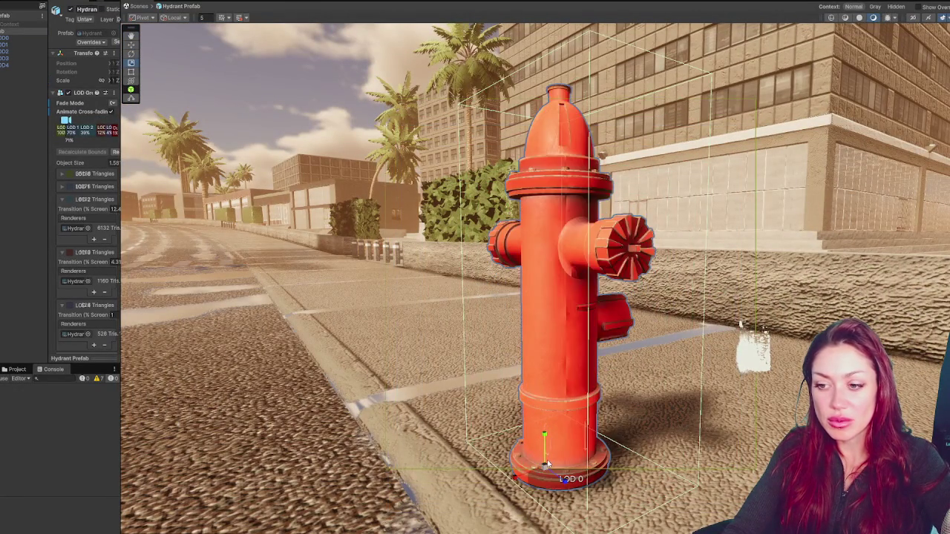
scroll(542, 445, down, 2)
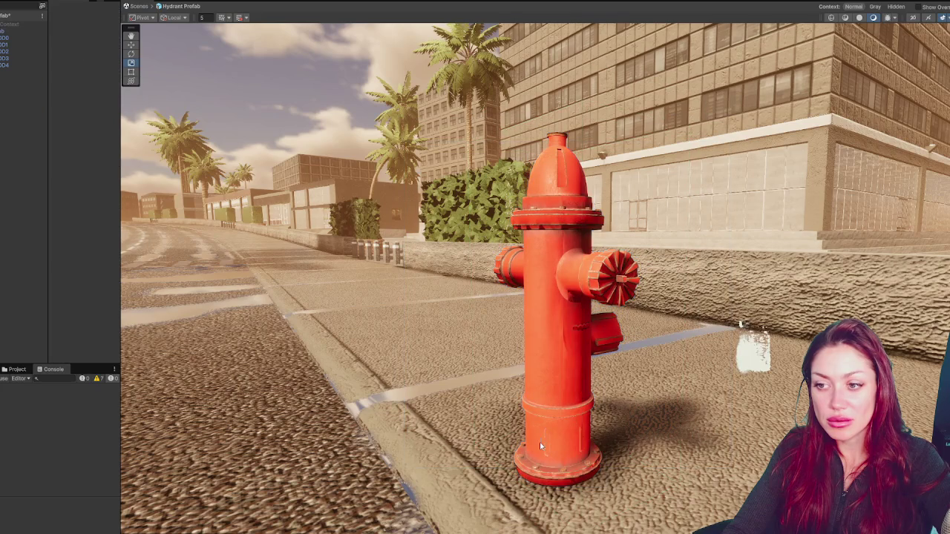
scroll(543, 438, down, 3)
mouse_move(543, 443)
mouse_down()
mouse_move(618, 400)
mouse_move(527, 424)
mouse_up()
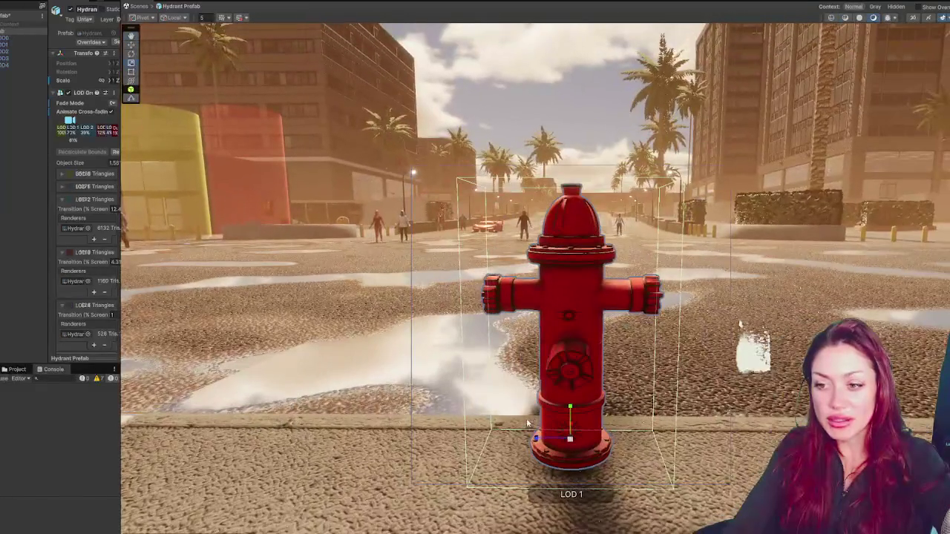
click(571, 417)
click(7, 19)
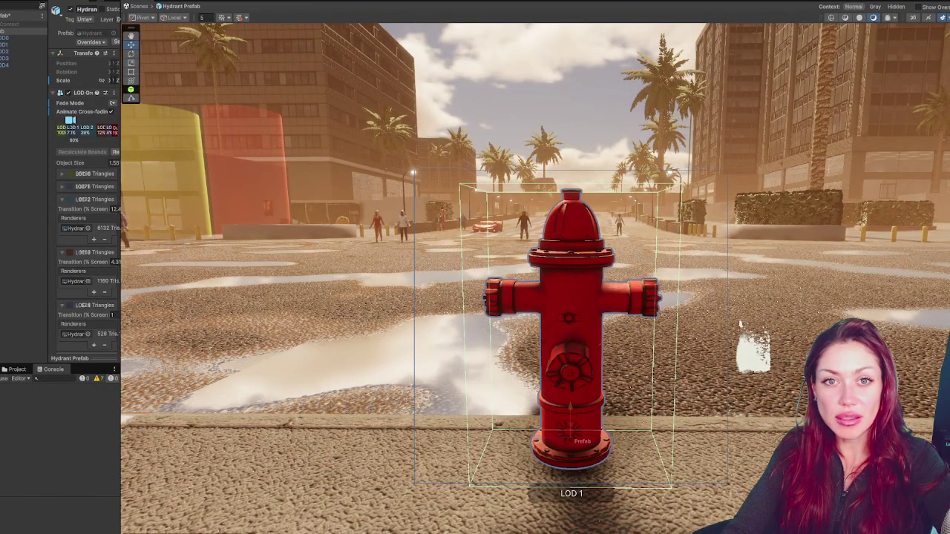
click(457, 277)
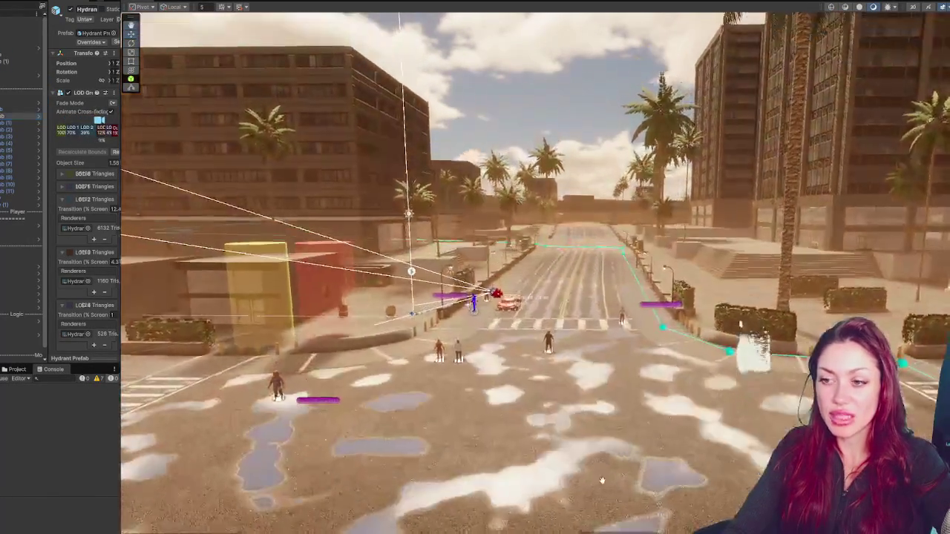
drag(602, 480, 614, 254)
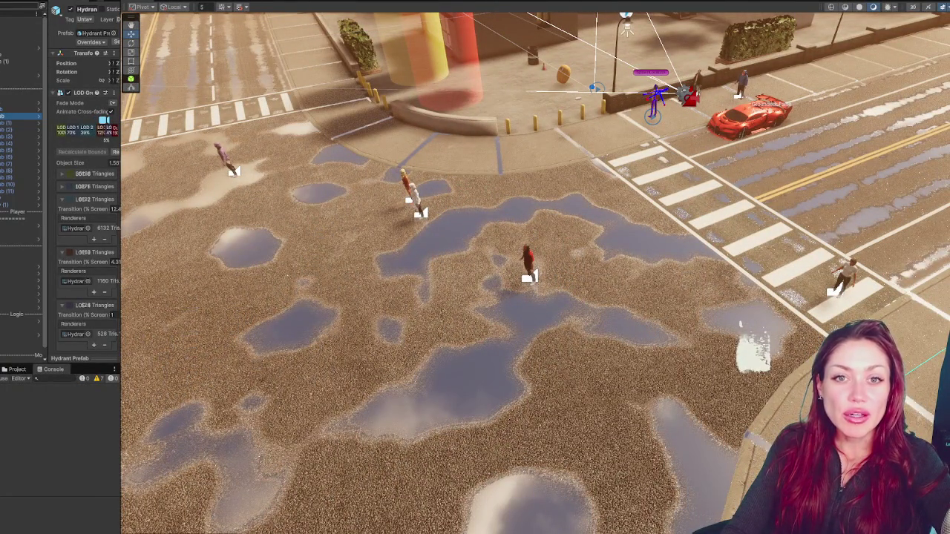
click(9, 46)
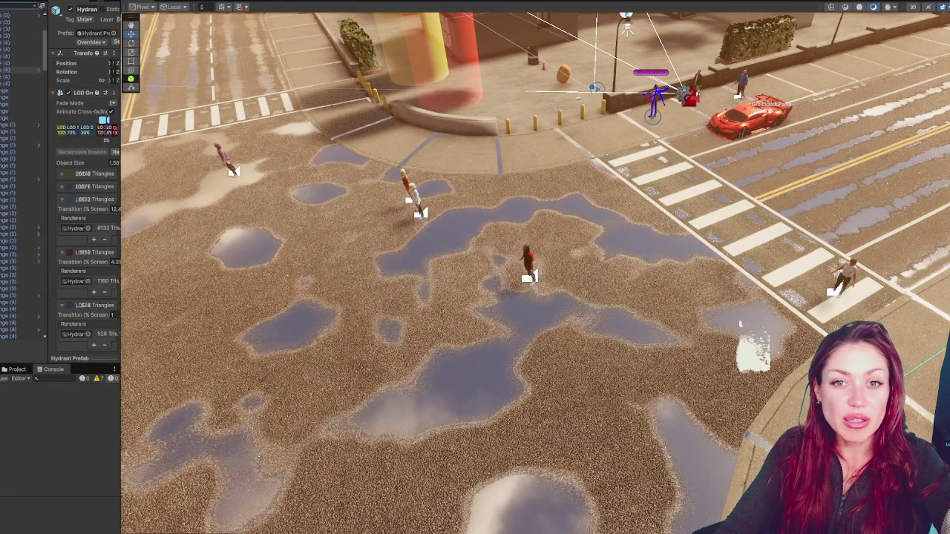
scroll(8, 46, down, 3)
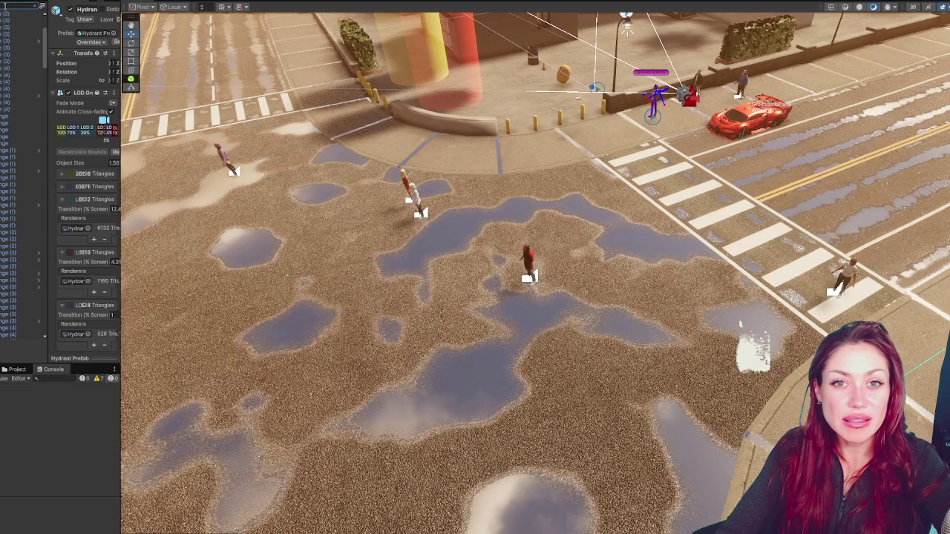
drag(119, 51, 172, 61)
drag(87, 51, 94, 130)
scroll(37, 186, down, 3)
double_click(19, 183)
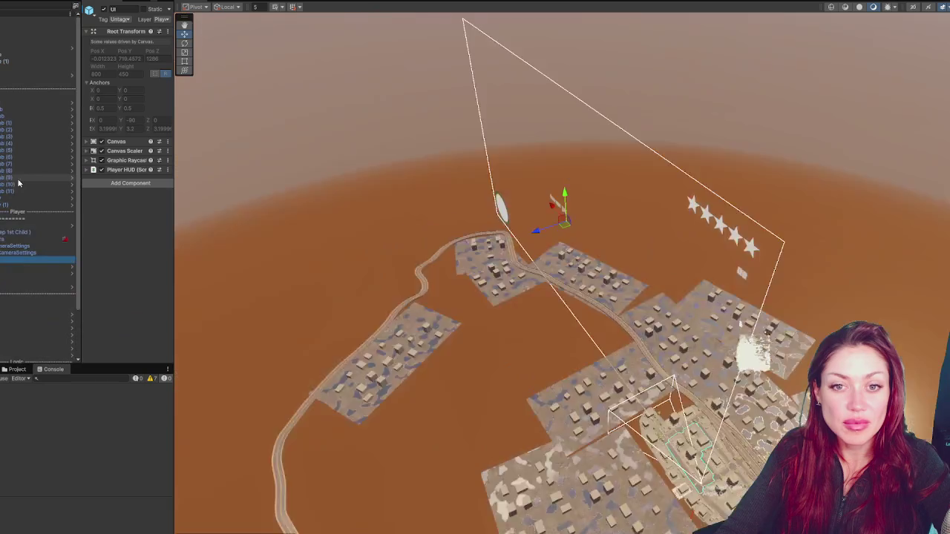
double_click(15, 267)
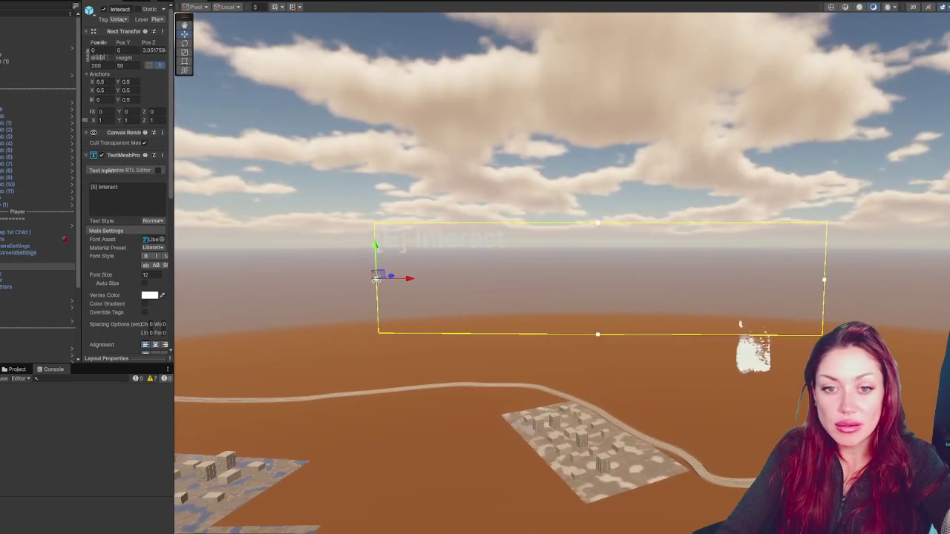
click(55, 281)
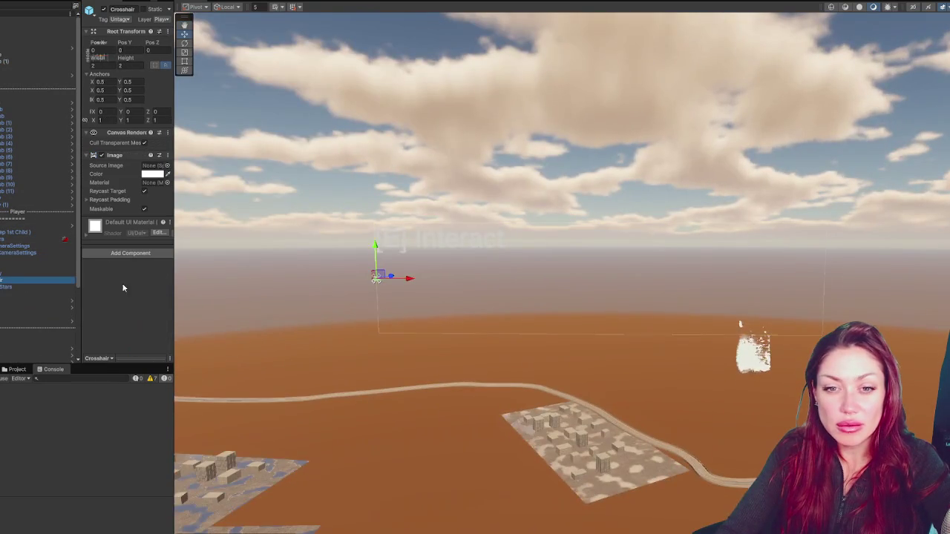
double_click(55, 283)
click(7, 261)
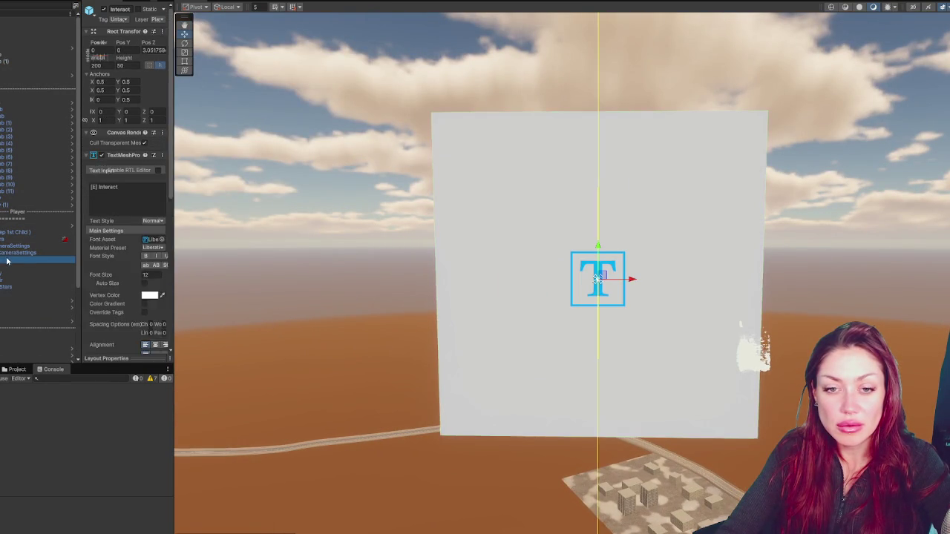
double_click(7, 253)
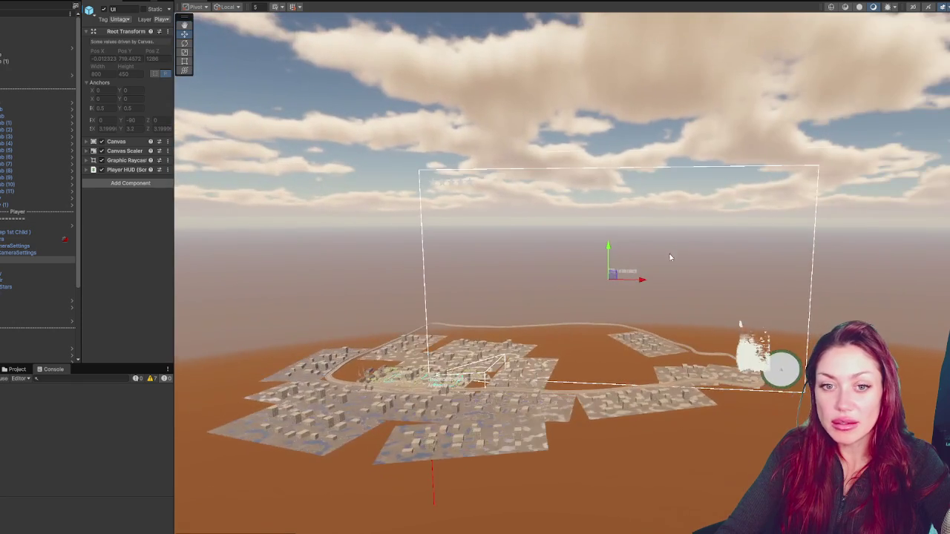
click(30, 294)
click(103, 10)
mouse_move(519, 297)
mouse_down()
mouse_move(504, 312)
mouse_move(551, 357)
mouse_move(446, 330)
mouse_up()
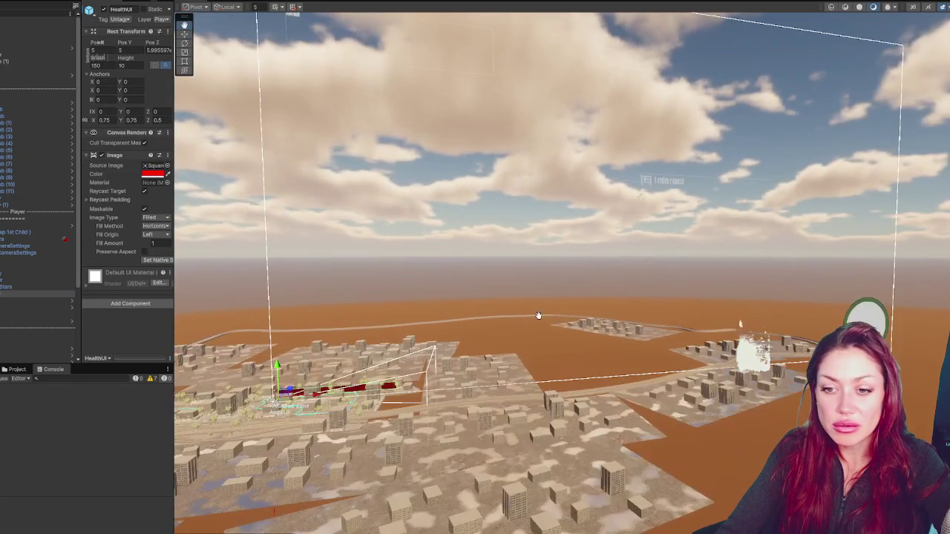
drag(280, 367, 489, 323)
drag(176, 267, 200, 267)
drag(357, 282, 401, 275)
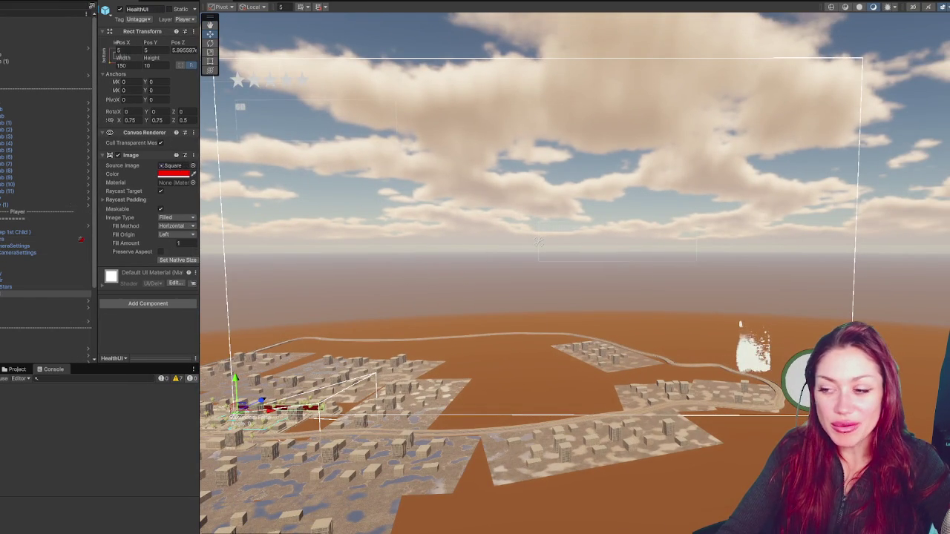
click(23, 282)
scroll(44, 223, down, 2)
click(30, 353)
click(29, 345)
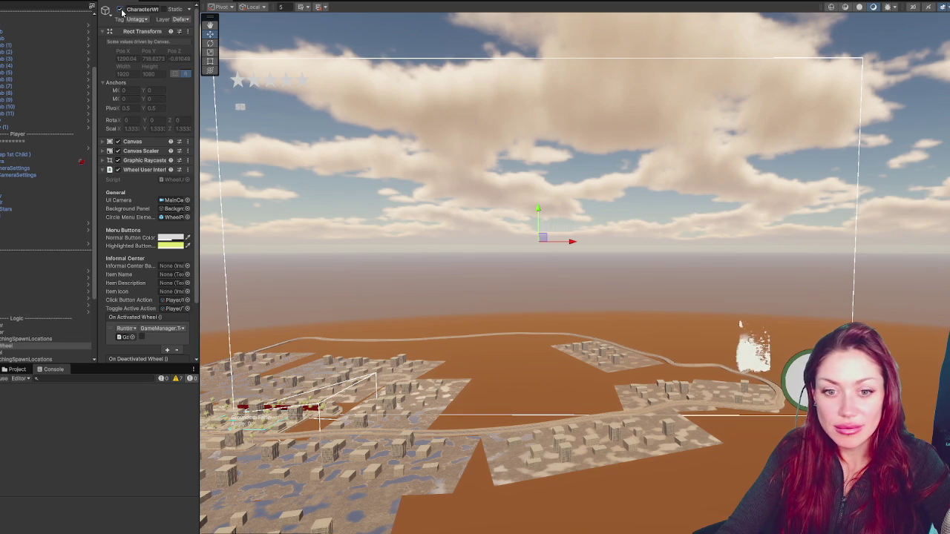
click(15, 202)
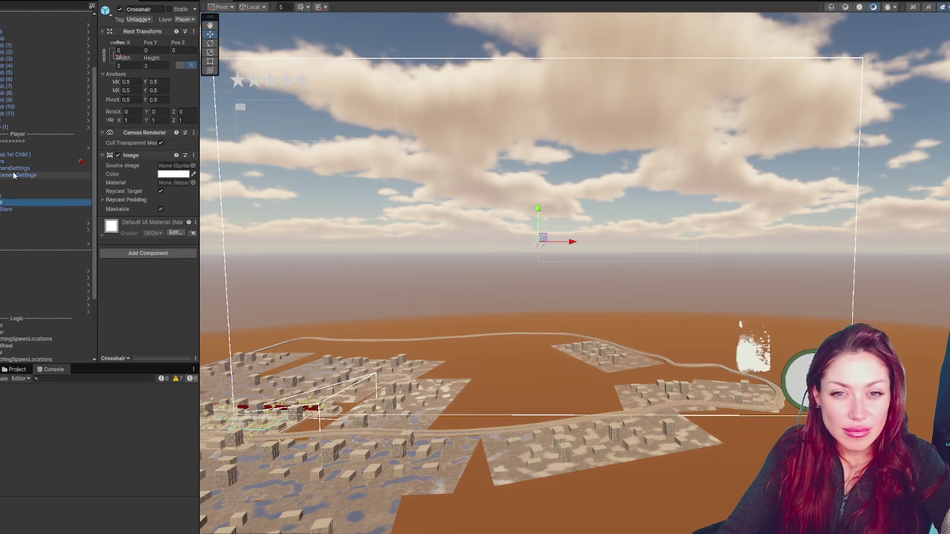
click(14, 175)
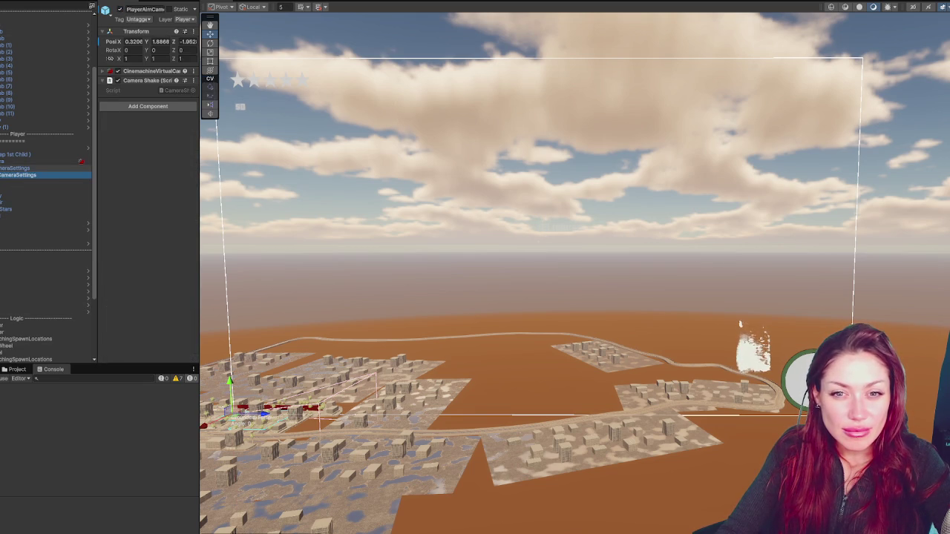
click(2, 209)
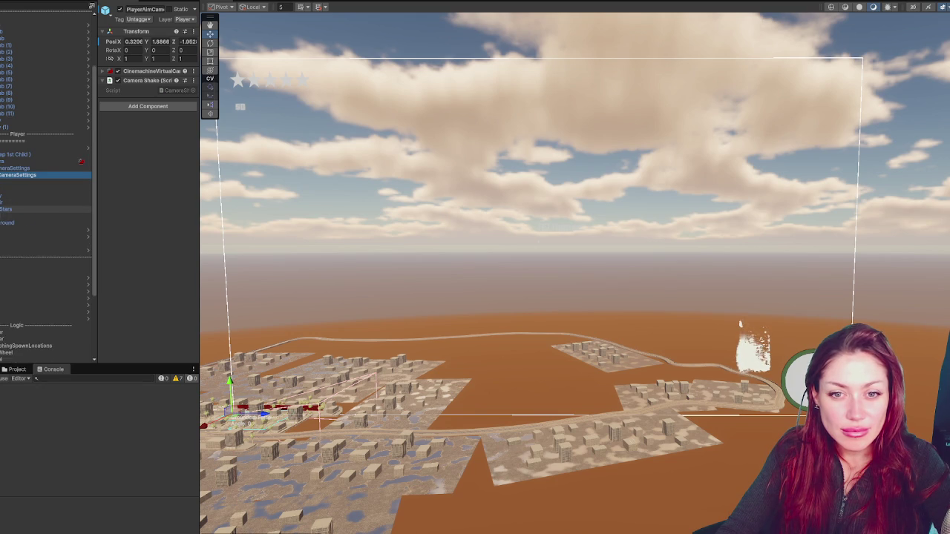
click(27, 202)
click(30, 214)
click(40, 181)
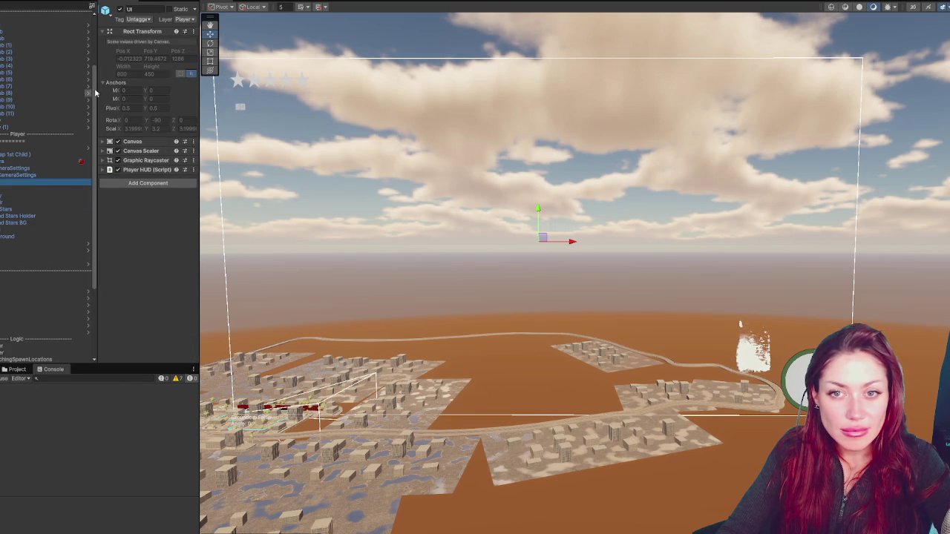
click(123, 9)
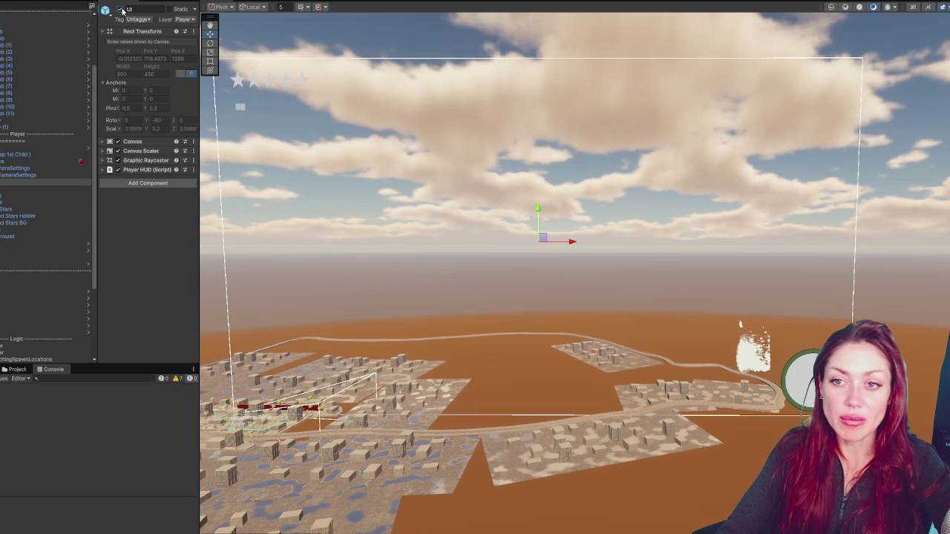
click(45, 175)
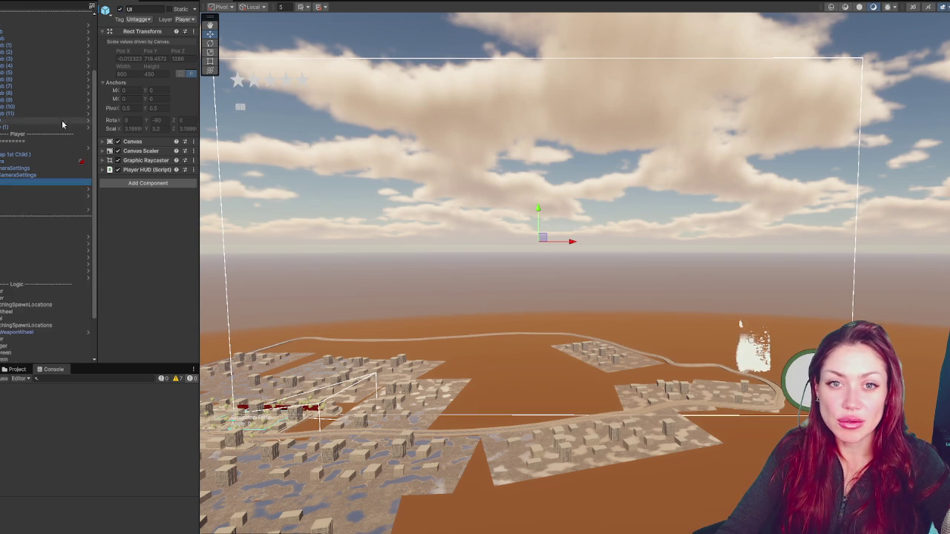
scroll(45, 176, up, 3)
scroll(45, 163, down, 6)
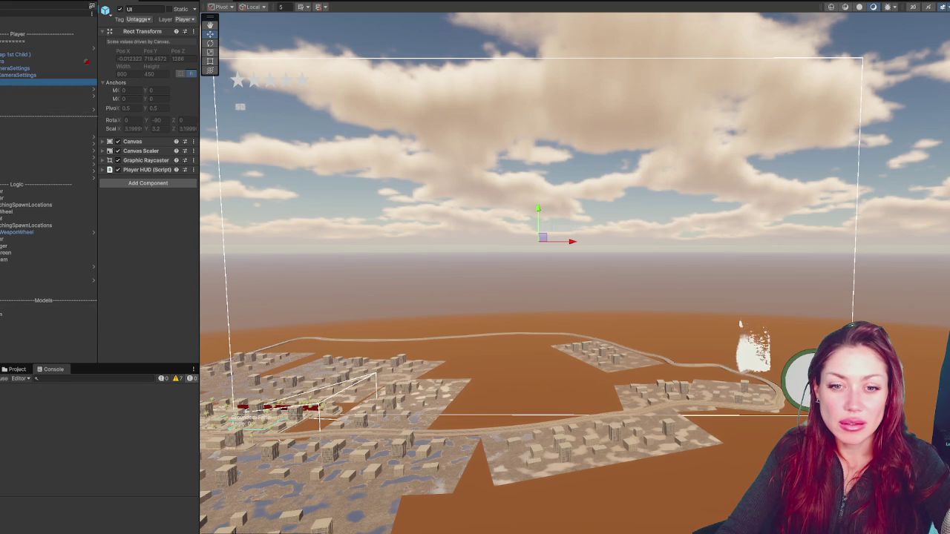
Step: Add a UI Panel as a child of the HUD canvas
right_click(55, 328)
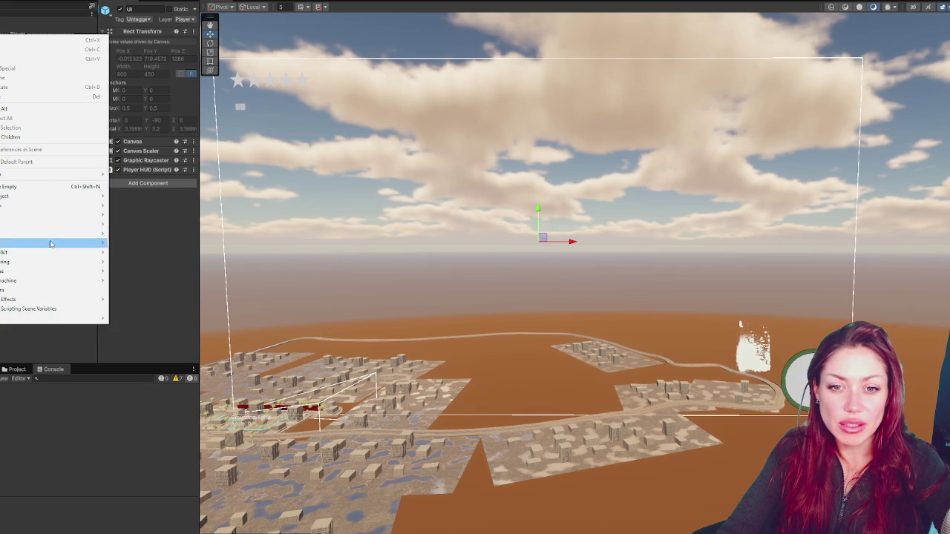
mouse_move(60, 304)
key(Escape)
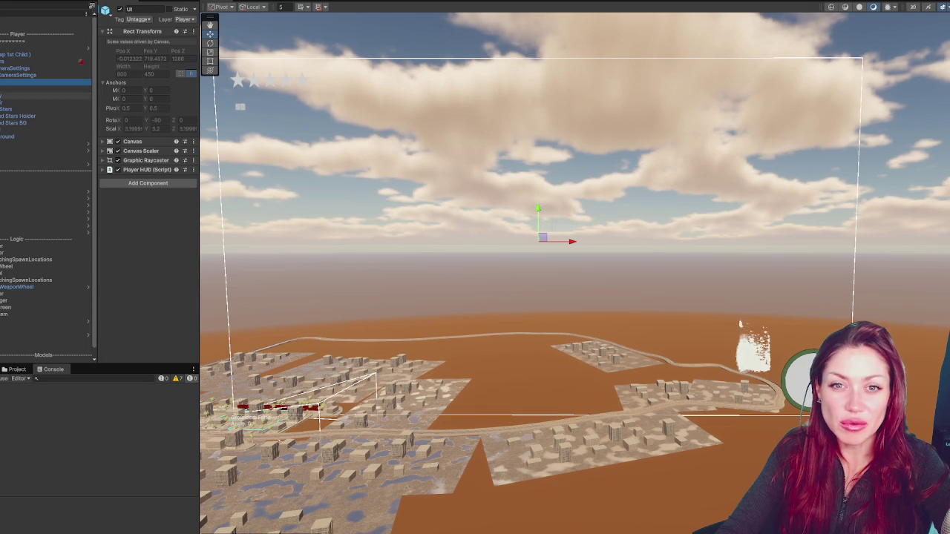
click(2, 109)
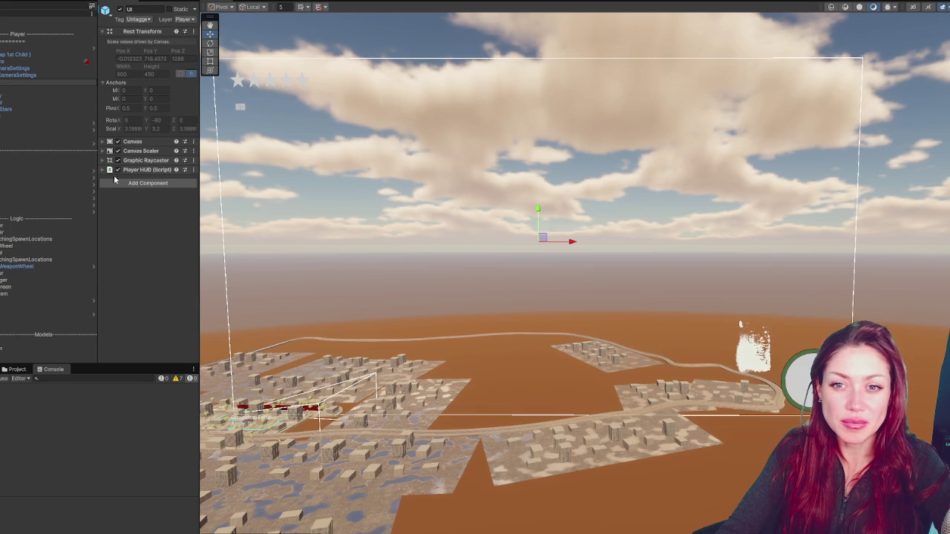
click(17, 90)
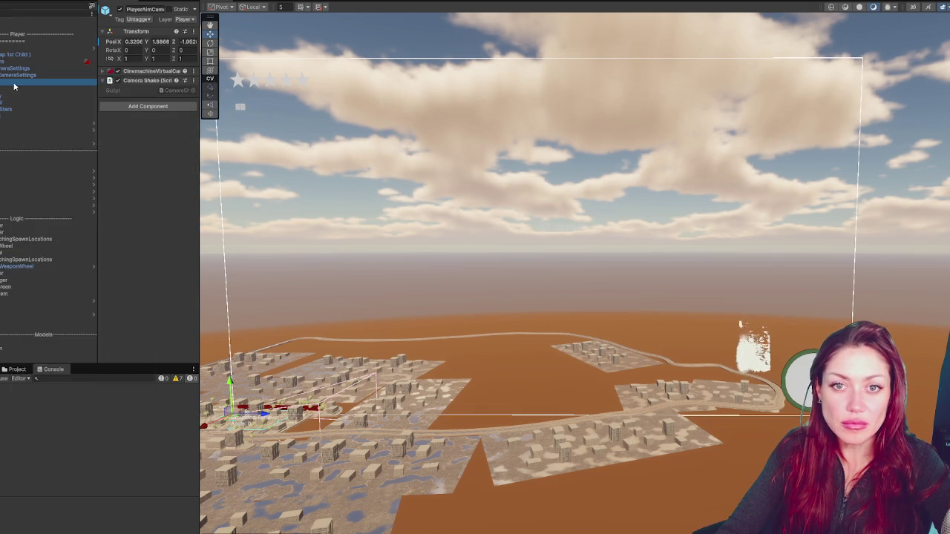
right_click(15, 84)
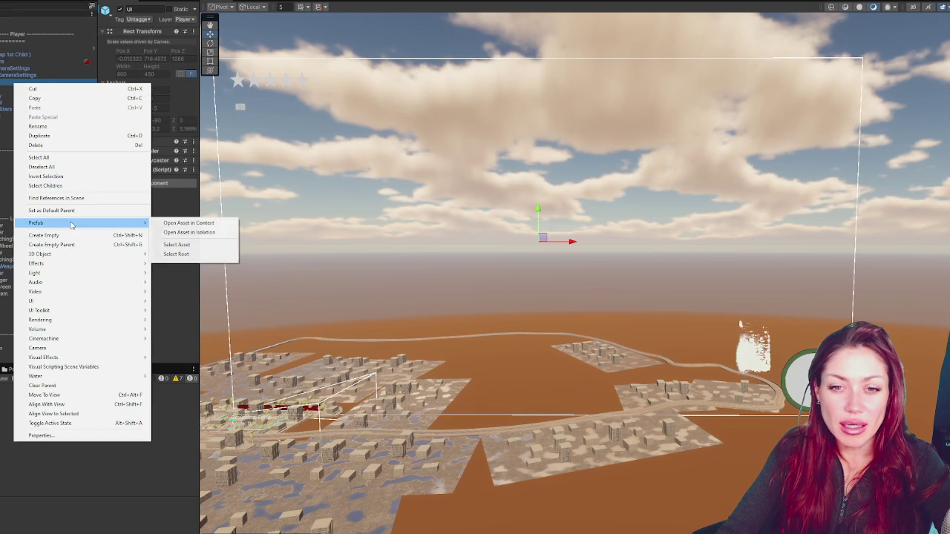
mouse_move(80, 304)
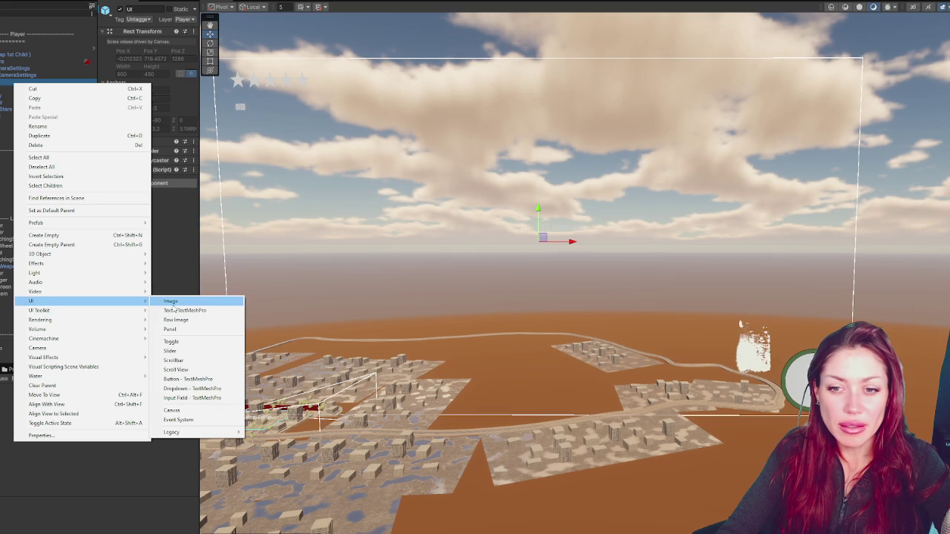
click(170, 328)
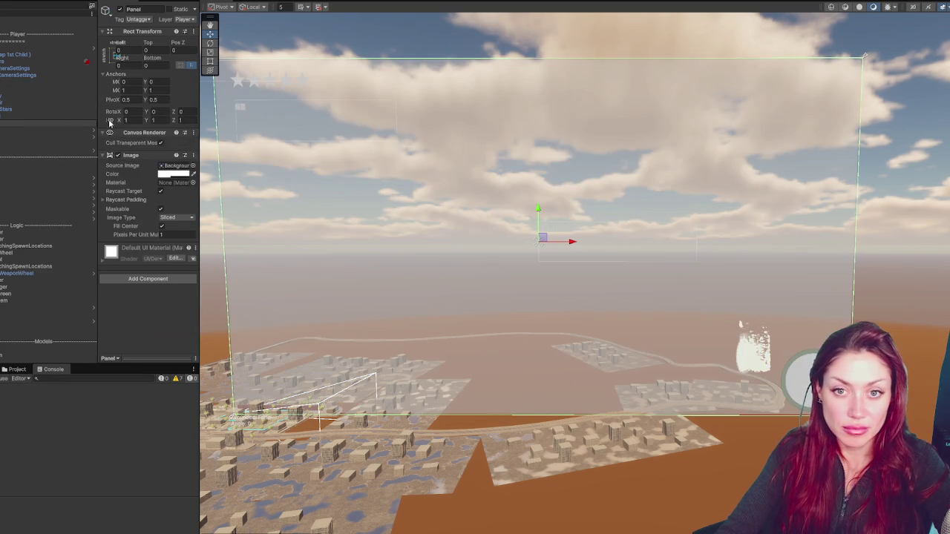
Step: Clear the Panel's source image and make its colour semi-transparent black
click(174, 174)
drag(213, 262, 195, 264)
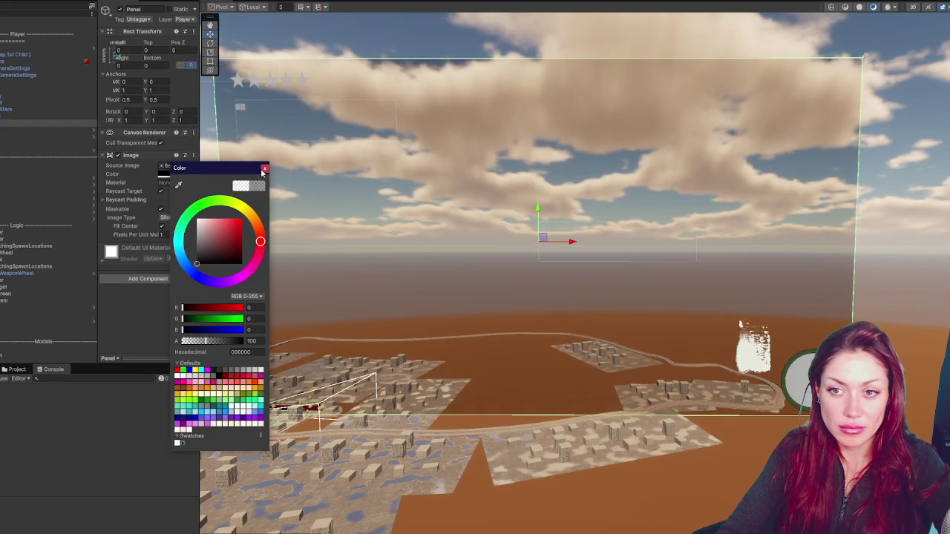
click(263, 169)
key(Delete)
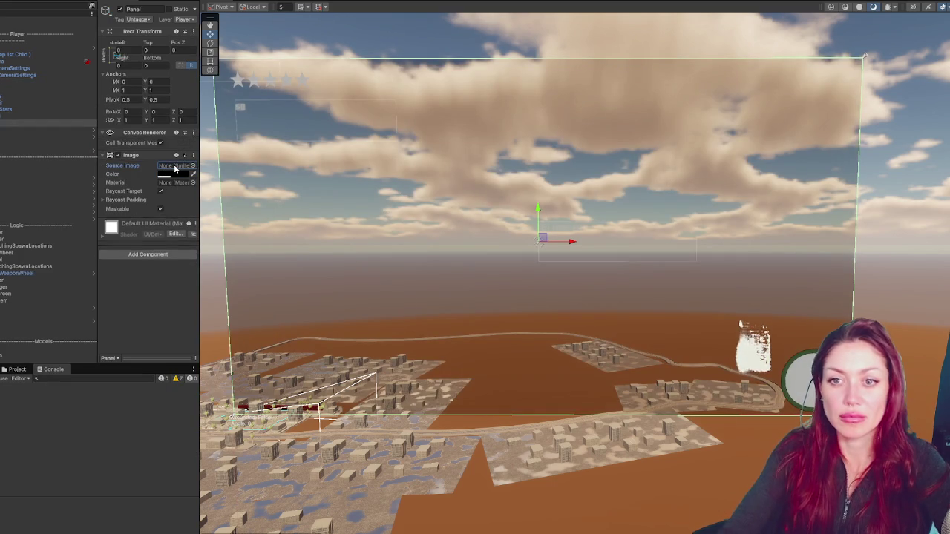
click(175, 175)
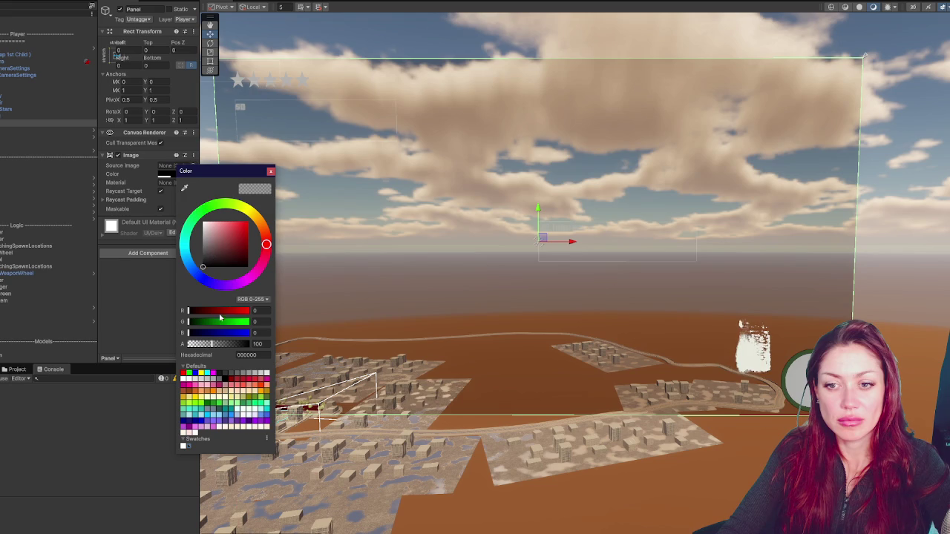
drag(223, 345, 230, 344)
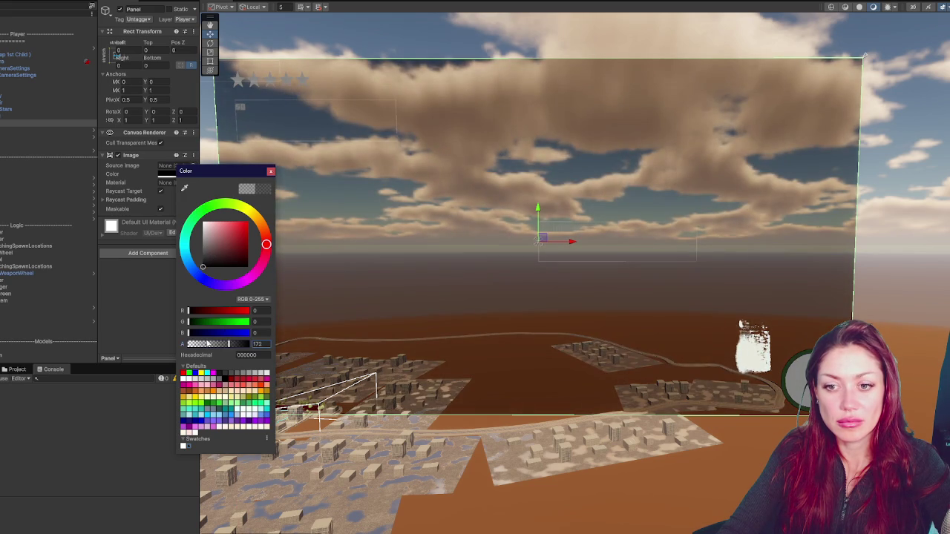
click(213, 345)
click(270, 171)
click(59, 115)
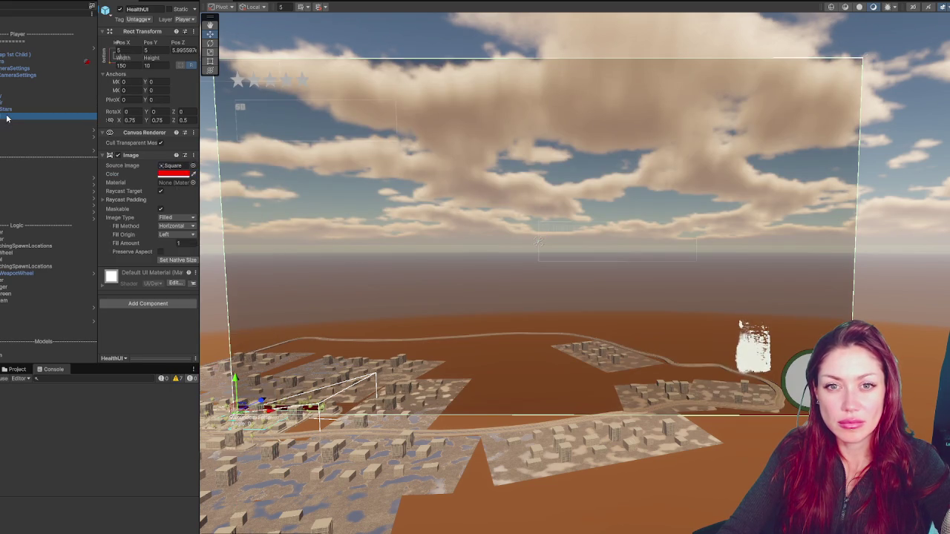
click(64, 124)
Step: Add a Text - TextMeshPro child to the Panel and name it PAUSED
right_click(63, 124)
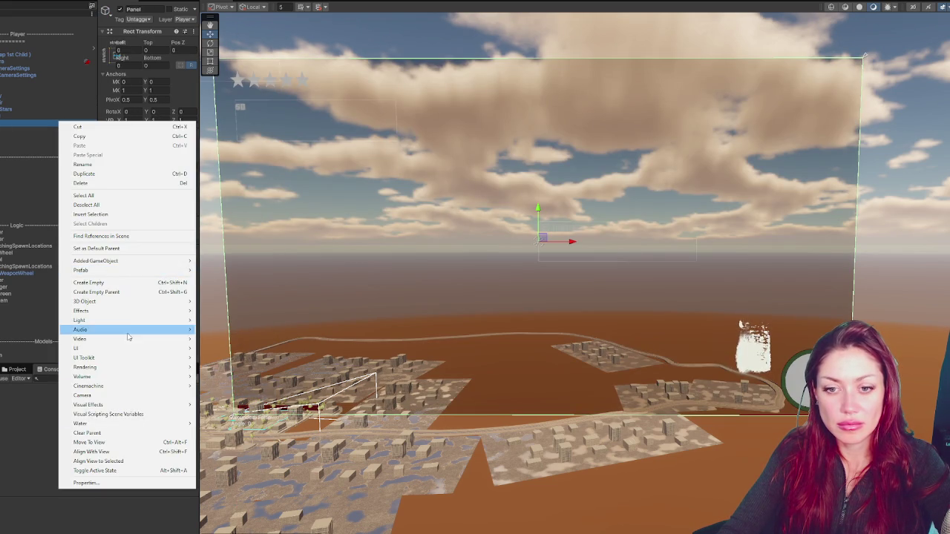
mouse_move(128, 349)
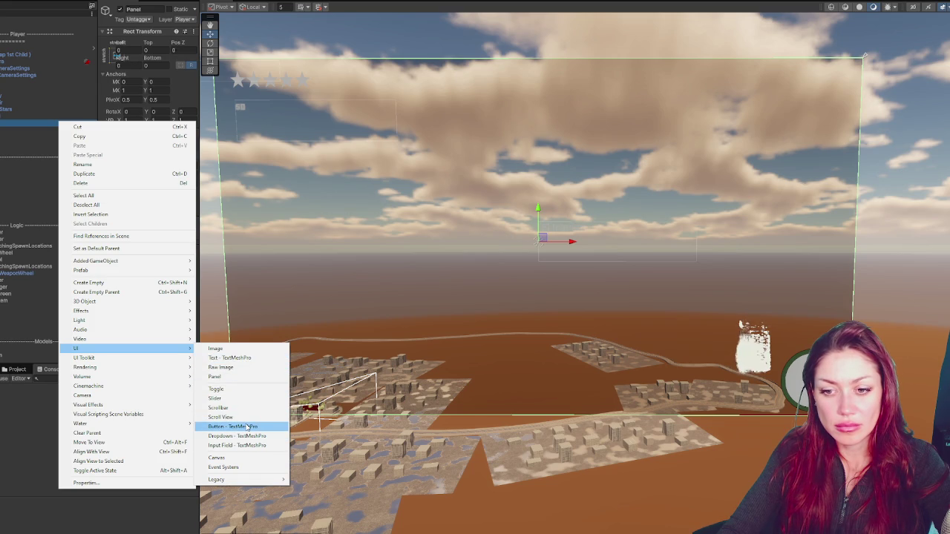
click(249, 359)
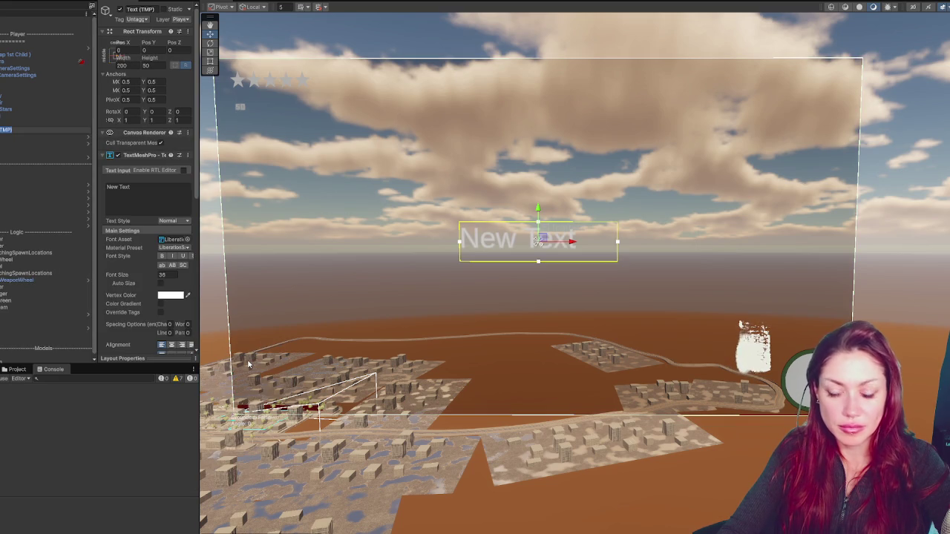
key(Return)
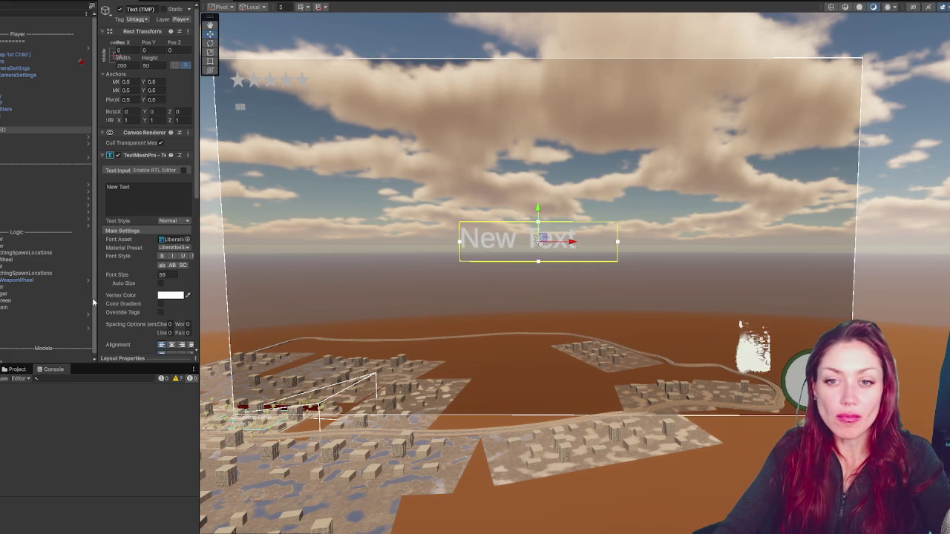
scroll(147, 96, down, 3)
scroll(148, 97, up, 3)
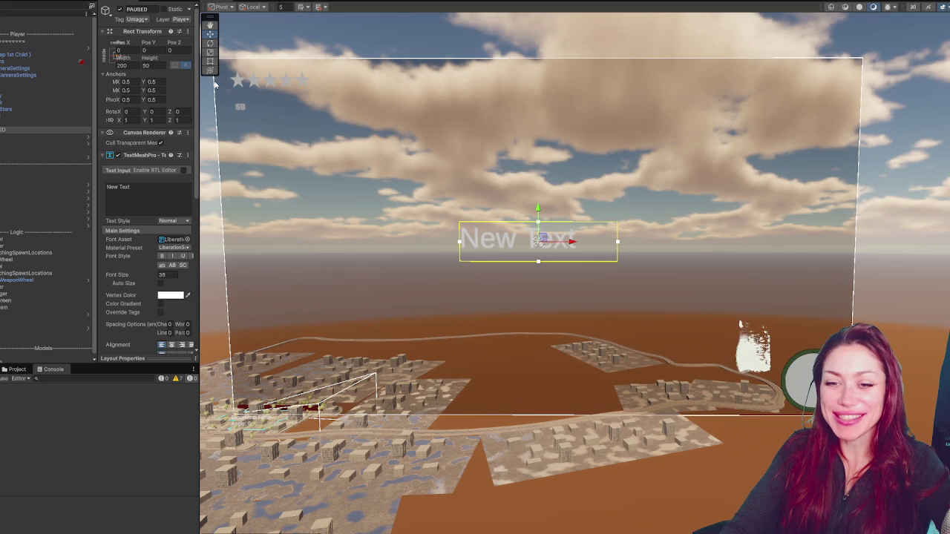
Step: Widen the Inspector so field labels read fully, then select the 'New Text' placeholder
drag(95, 143, 72, 143)
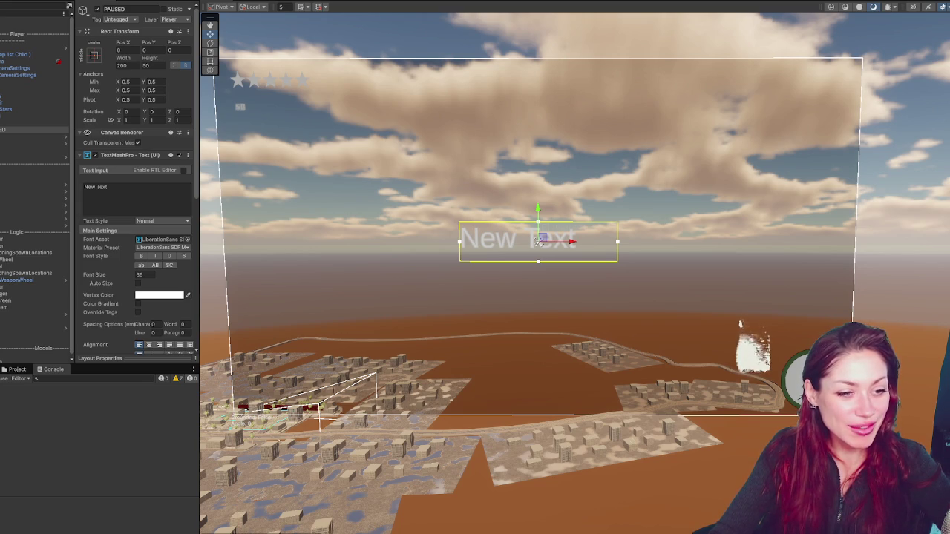
click(105, 207)
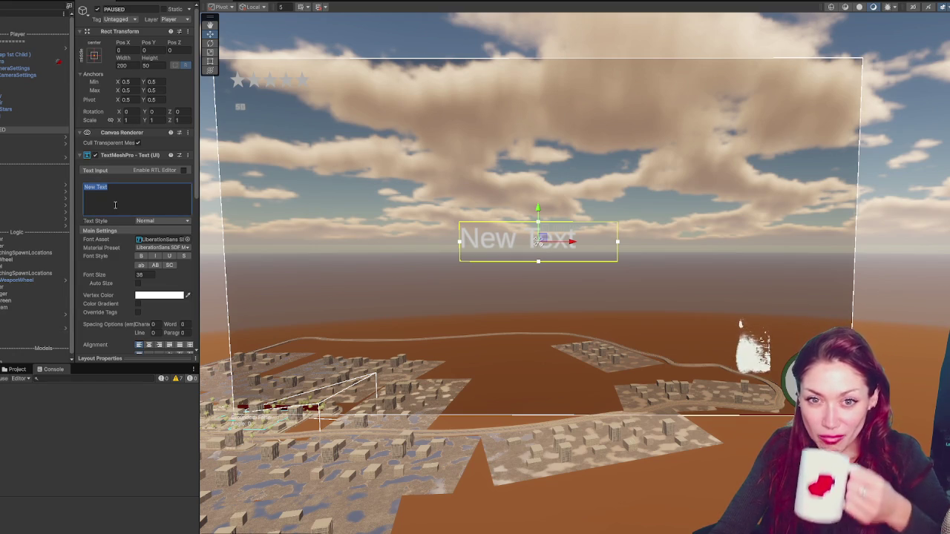
Step: Change the title text to 'PAUSES', then bring up the Google Docs to-do notes
text(PAUW)
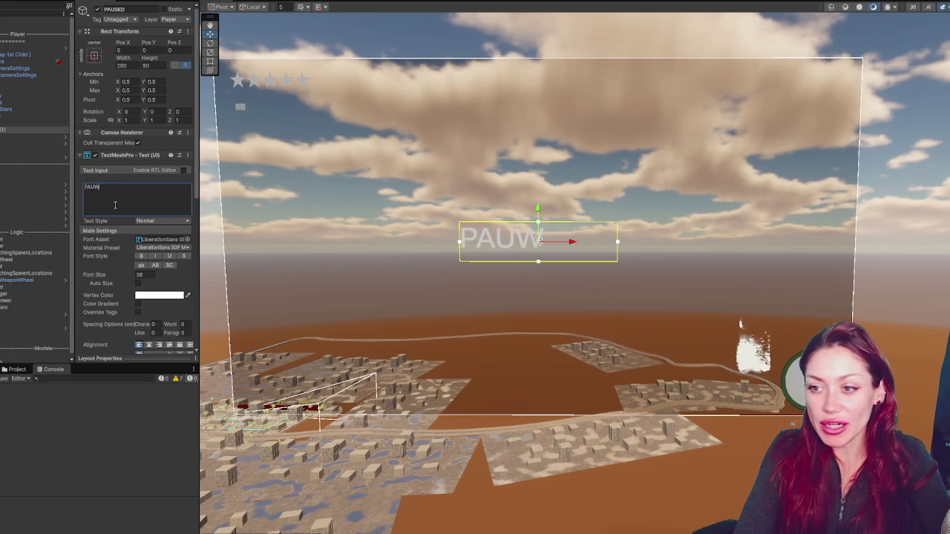
key(BackSpace)
text(SES)
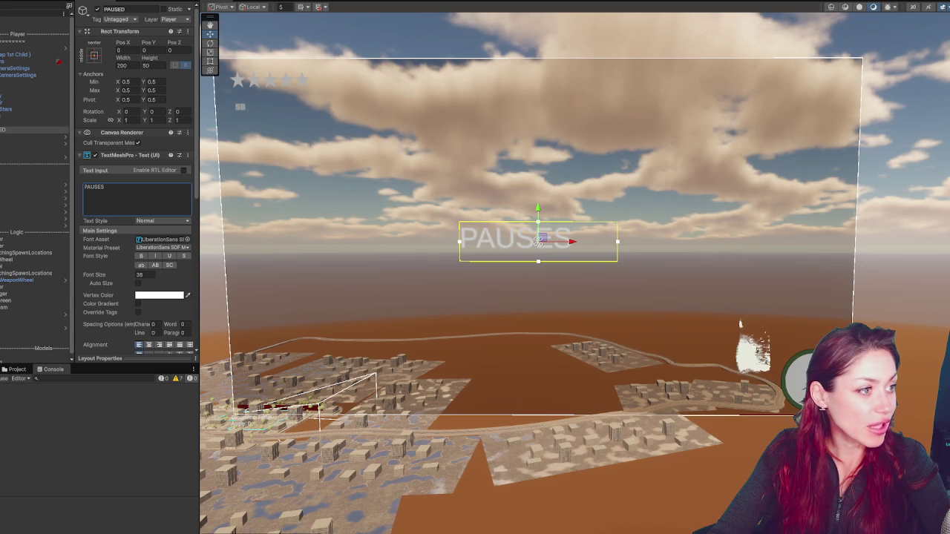
key(alt+Tab)
triple_click(405, 194)
click(419, 213)
double_click(413, 222)
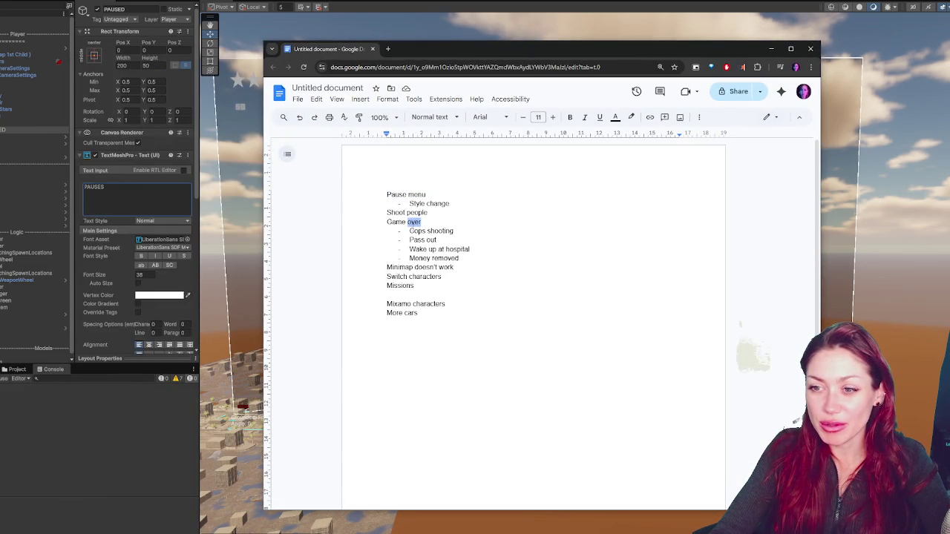
Step: Add an 'Audio' item below 'More cars' in the to-do list, then return to Unity
triple_click(415, 267)
click(423, 287)
double_click(400, 276)
double_click(400, 286)
double_click(397, 303)
double_click(410, 313)
click(429, 313)
key(Return)
key(Return)
text(Audio)
key(Return)
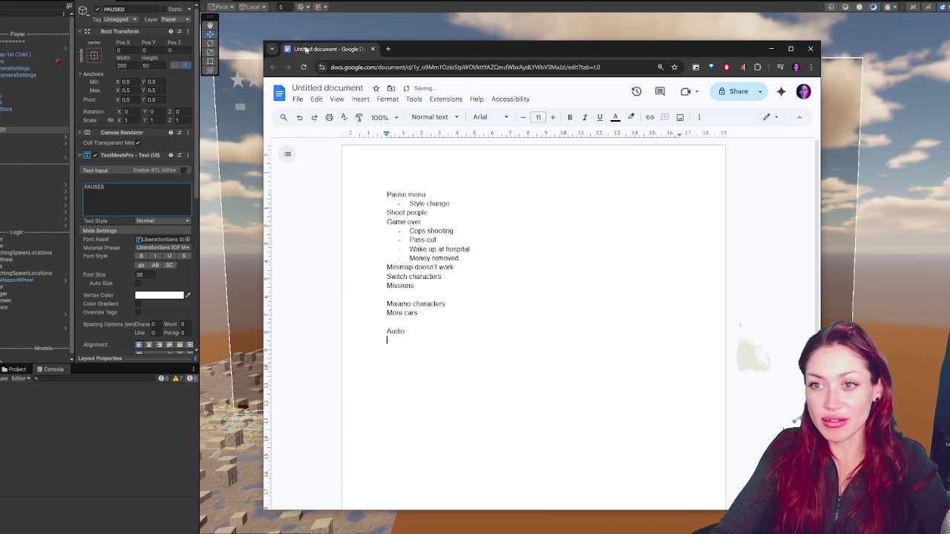
key(alt+Tab)
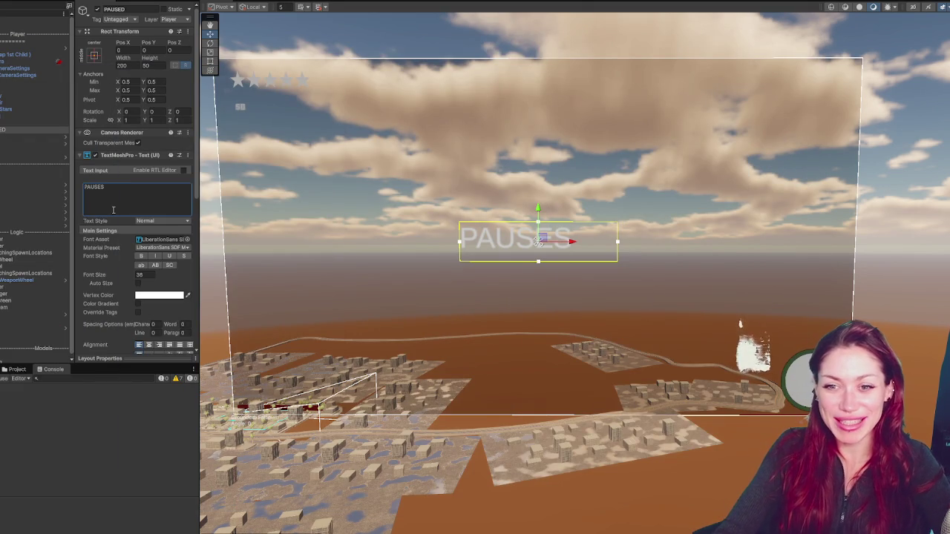
Step: Apply GTA_Font as the PAUSES title's font asset
click(187, 239)
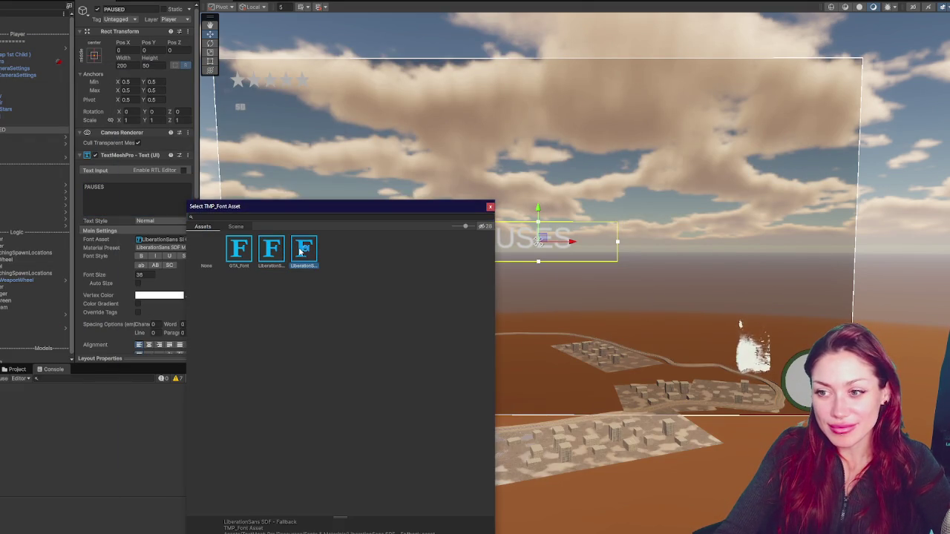
double_click(249, 251)
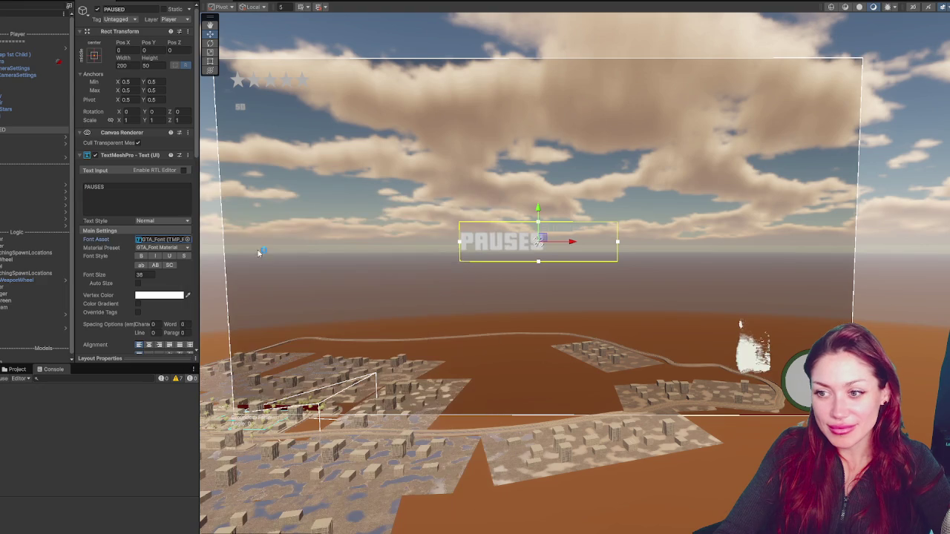
click(4, 130)
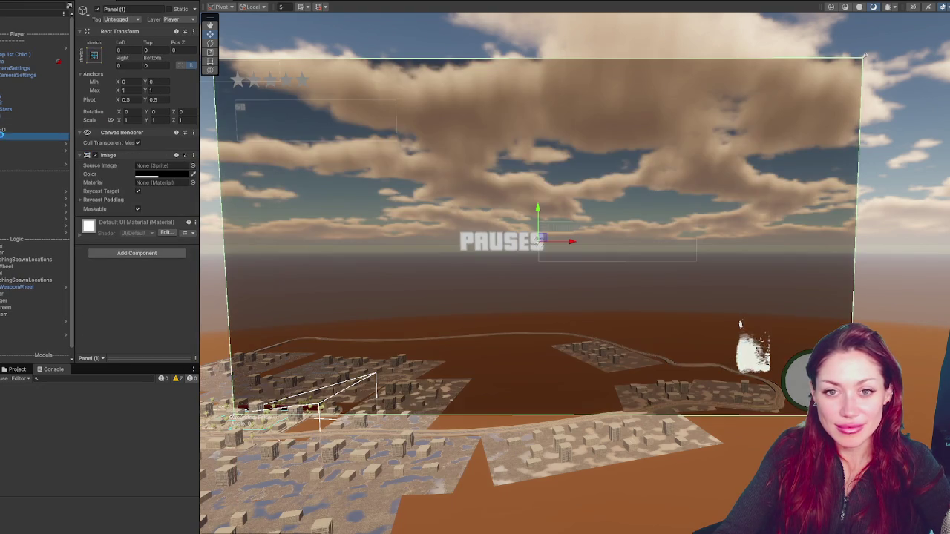
click(12, 123)
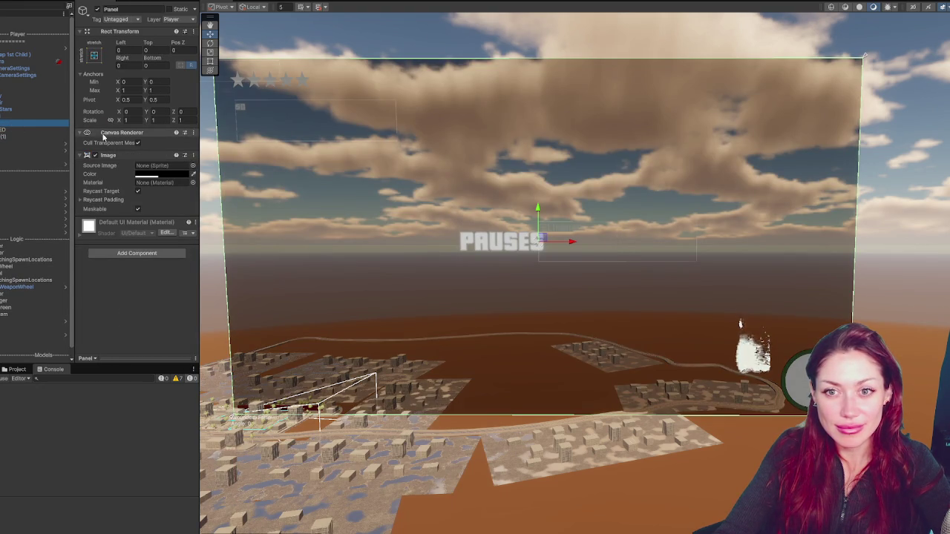
Step: Reorder Panel (1) above PAUSED in the Hierarchy so the text draws on top
right_click(121, 154)
click(148, 199)
click(7, 136)
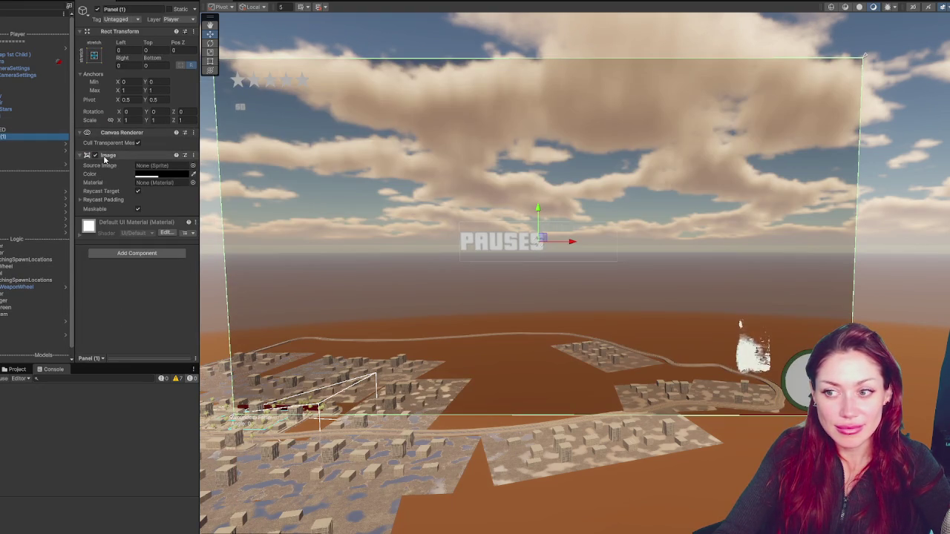
drag(3, 137, 4, 128)
click(4, 136)
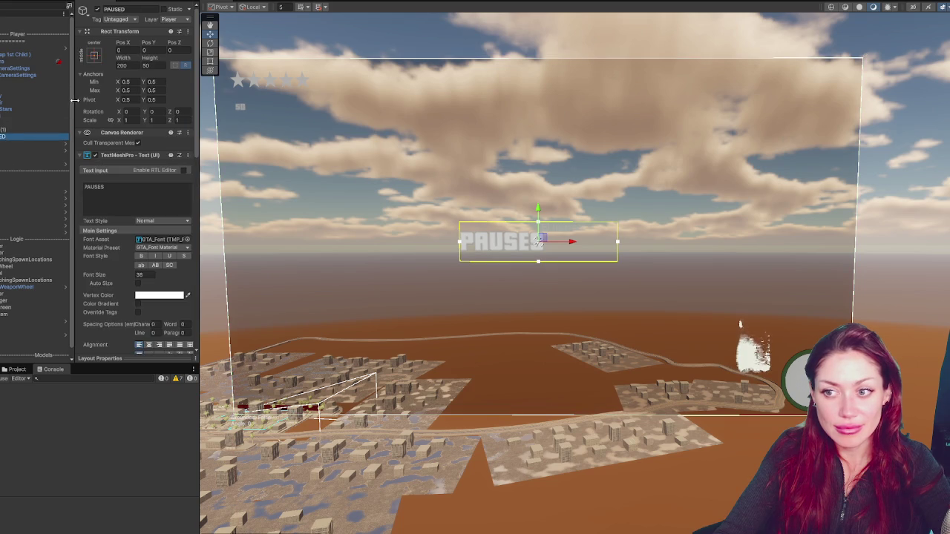
click(32, 131)
key(Right)
click(3, 137)
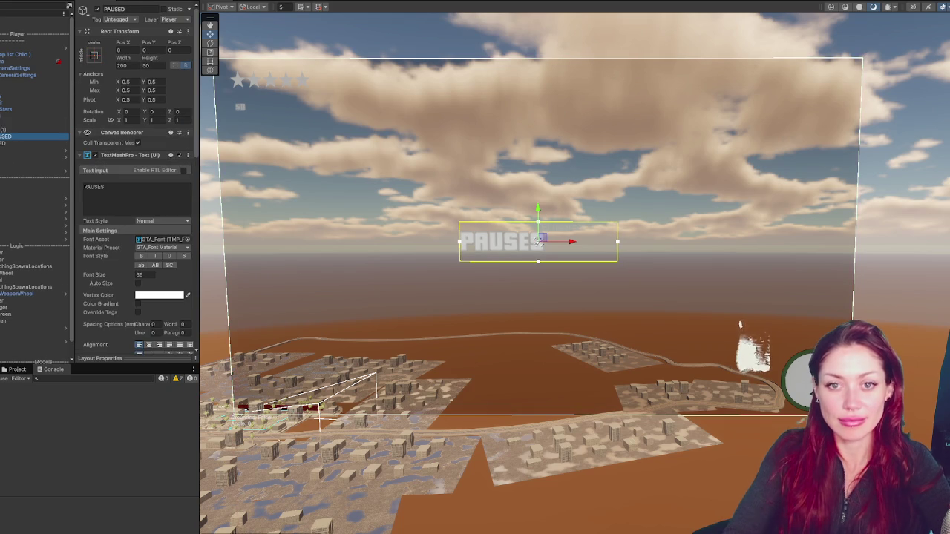
drag(4, 136, 3, 138)
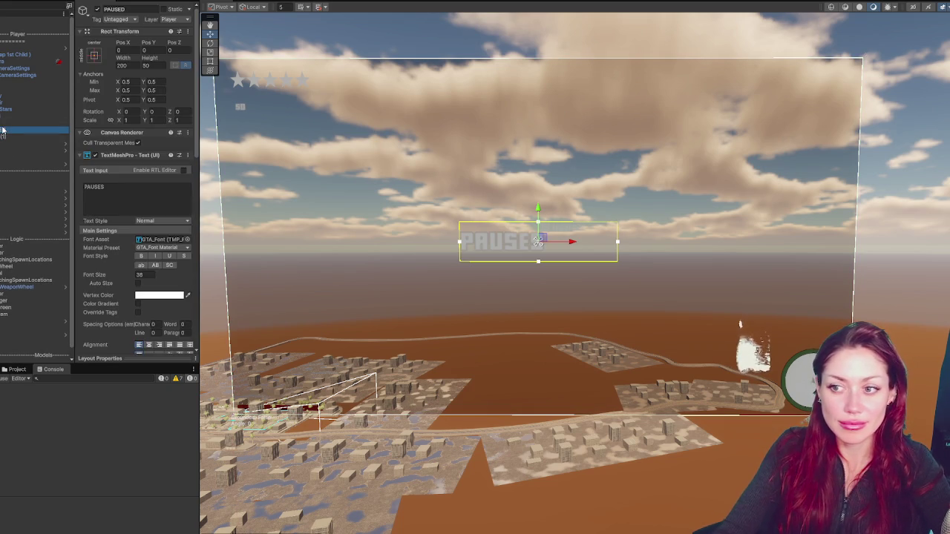
click(4, 129)
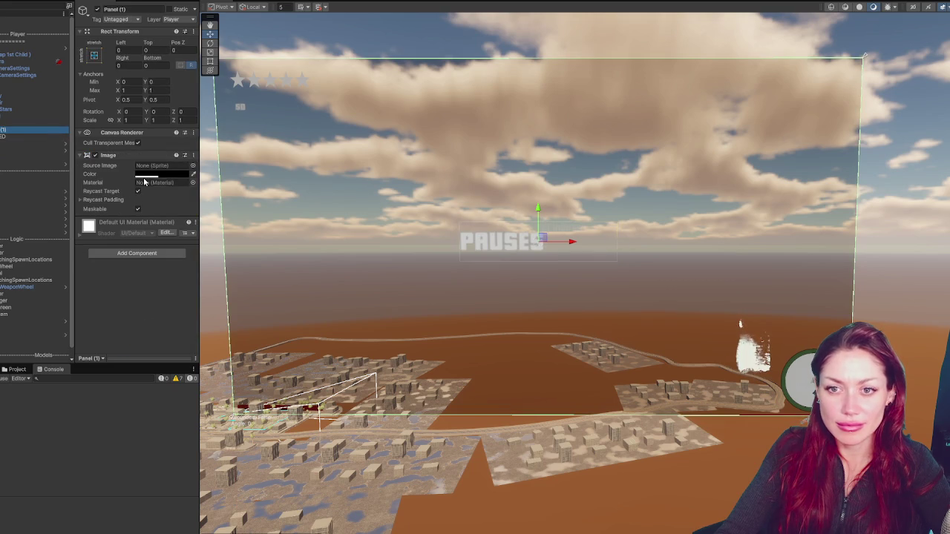
key(Down)
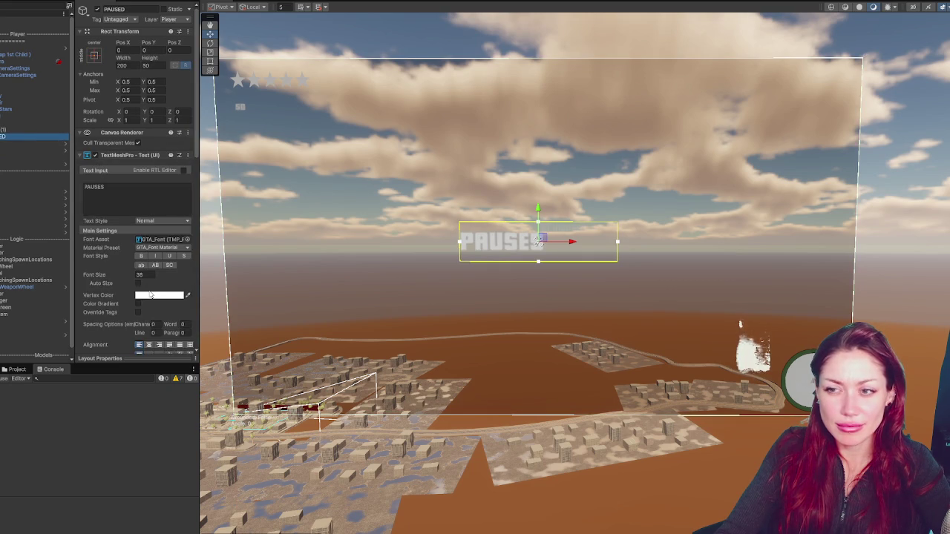
Step: Orbit the Scene view and frame the canvas panel to check the title's layering
mouse_move(520, 245)
mouse_down()
mouse_move(609, 238)
mouse_move(512, 243)
mouse_up()
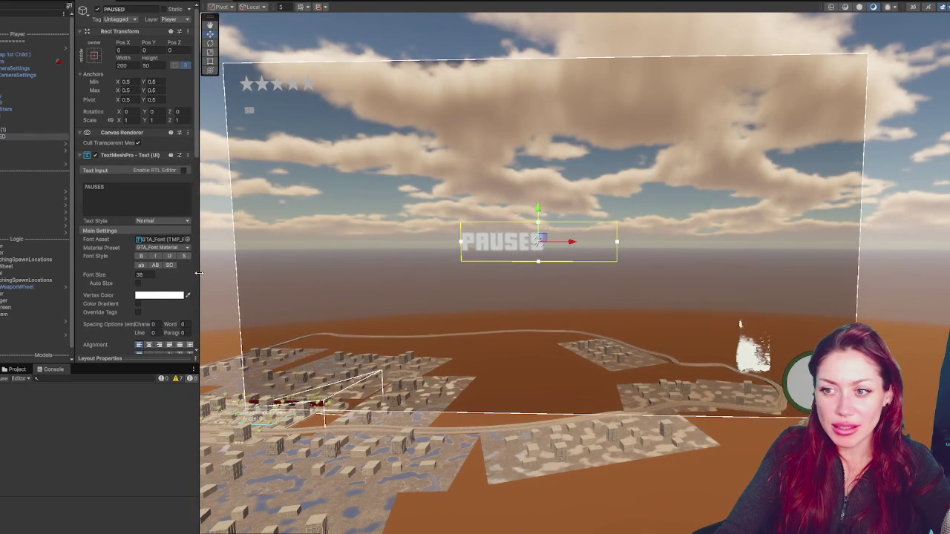
drag(198, 273, 203, 273)
click(14, 133)
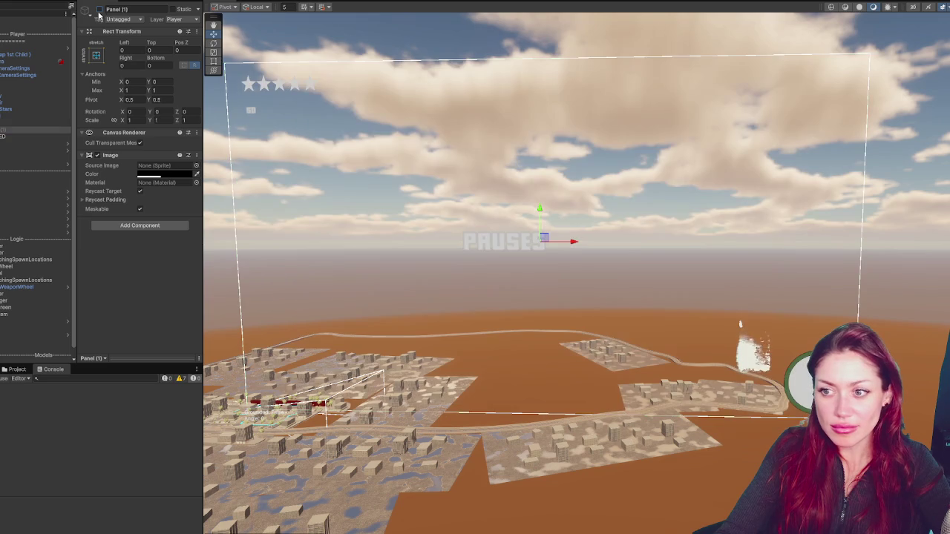
mouse_move(520, 201)
mouse_down()
mouse_move(600, 210)
mouse_move(552, 148)
mouse_move(433, 117)
mouse_move(450, 176)
mouse_move(434, 192)
mouse_move(453, 175)
mouse_move(466, 194)
mouse_up()
scroll(534, 233, up, 3)
mouse_move(522, 222)
mouse_down()
mouse_move(512, 195)
mouse_move(498, 215)
mouse_move(491, 209)
mouse_move(508, 206)
mouse_up()
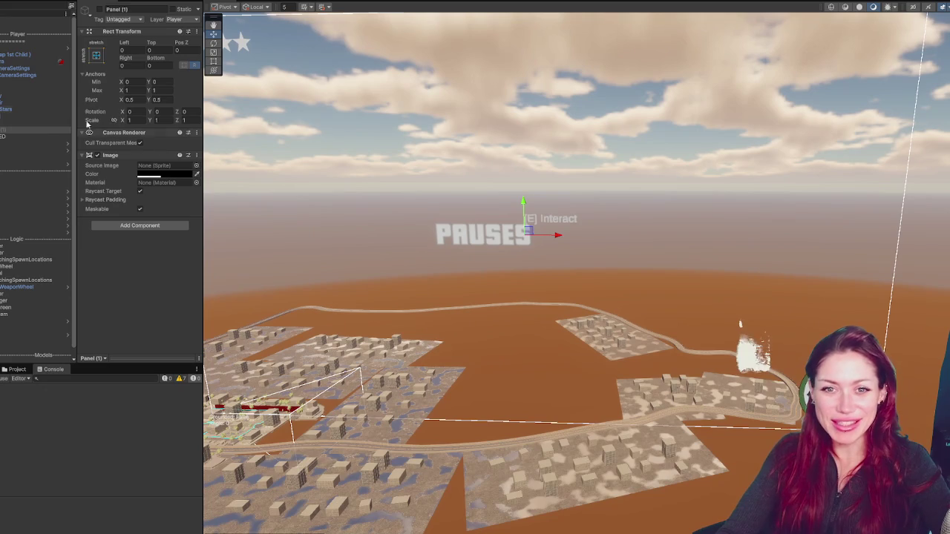
click(470, 202)
key(f)
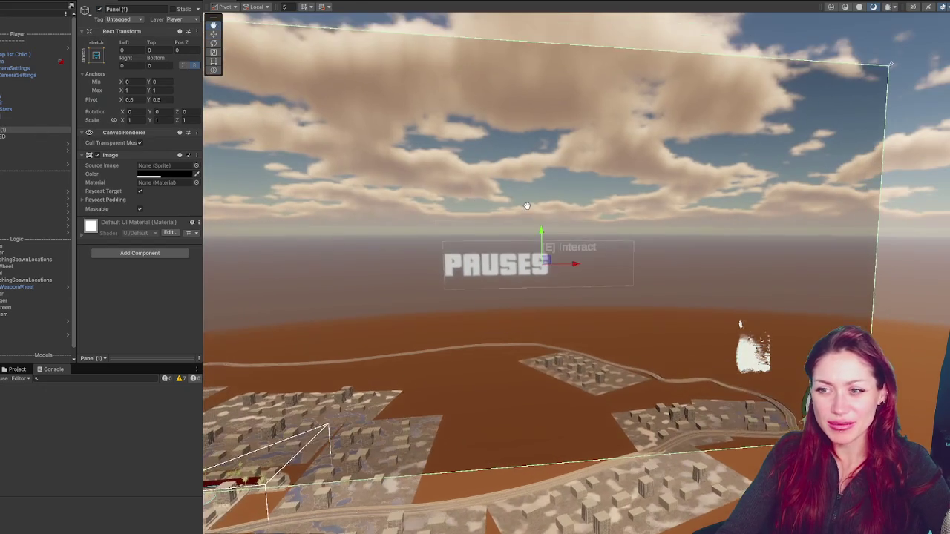
click(36, 135)
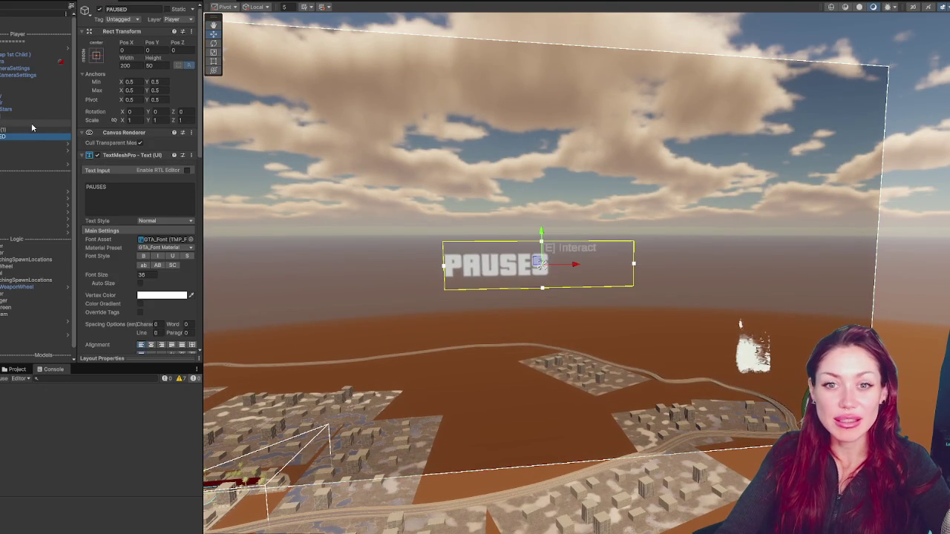
Step: Centre-align the title and correct its text from PAUSES to PAUSED
click(96, 54)
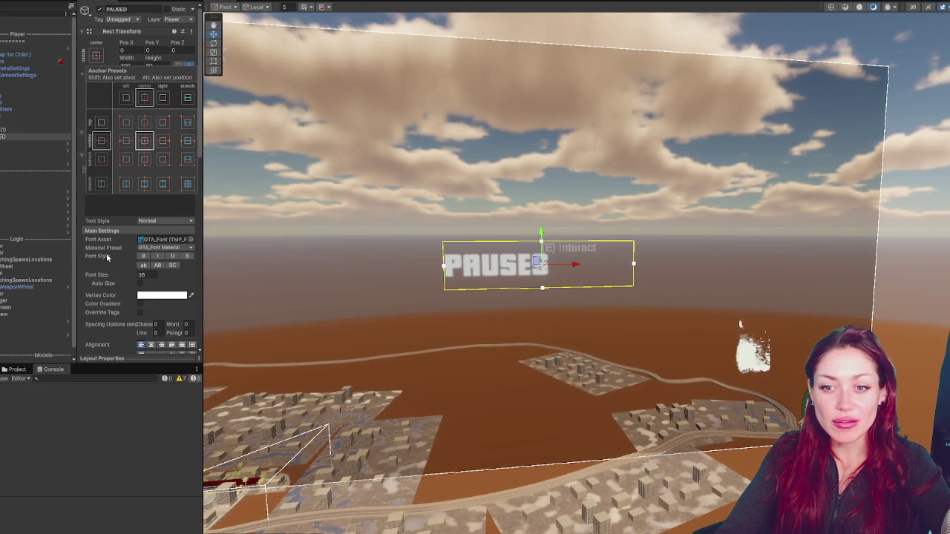
click(150, 345)
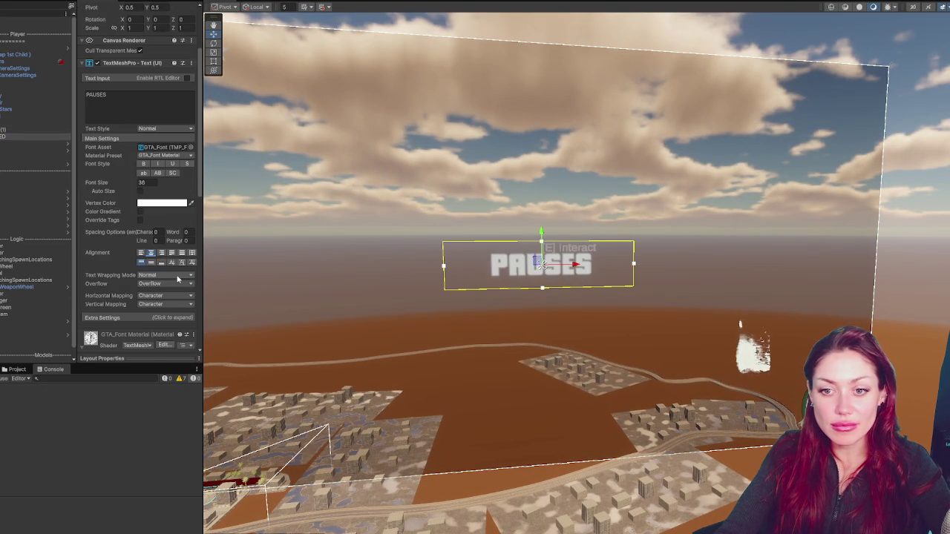
click(144, 101)
text(PAUSED)
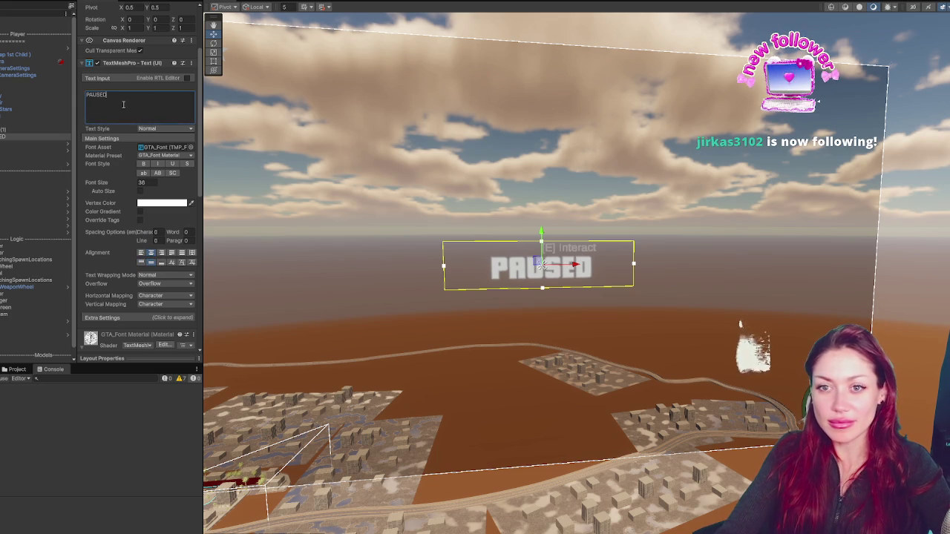
click(3, 124)
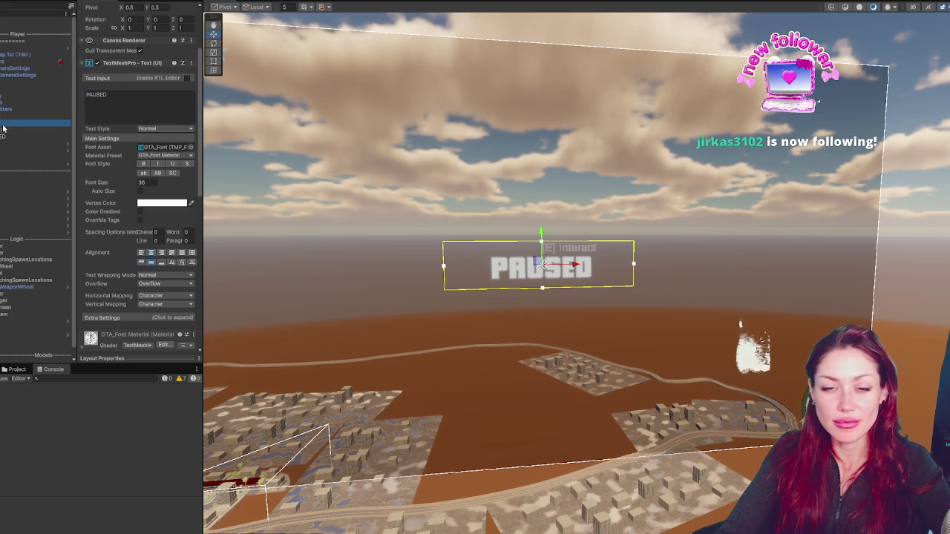
right_click(3, 126)
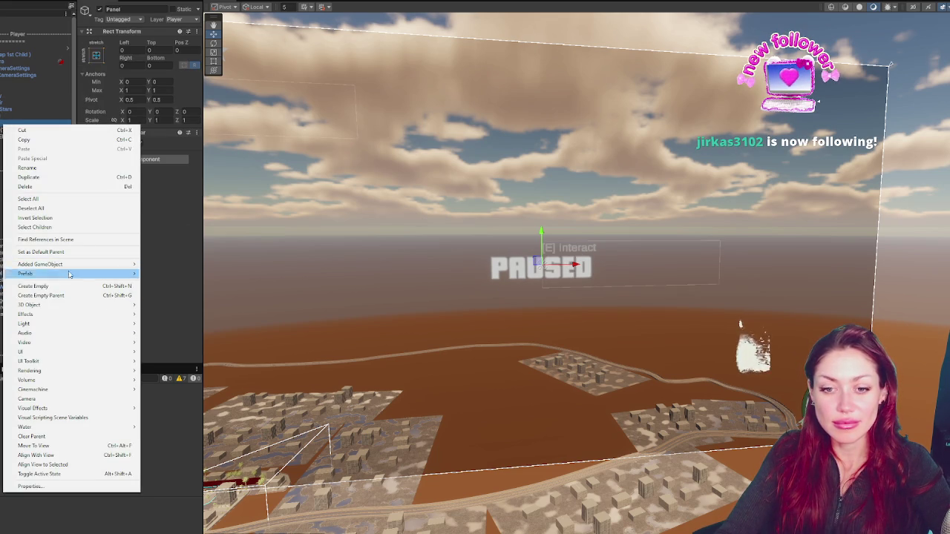
Step: Add a Button below the PAUSED title and name it Retro
mouse_move(98, 354)
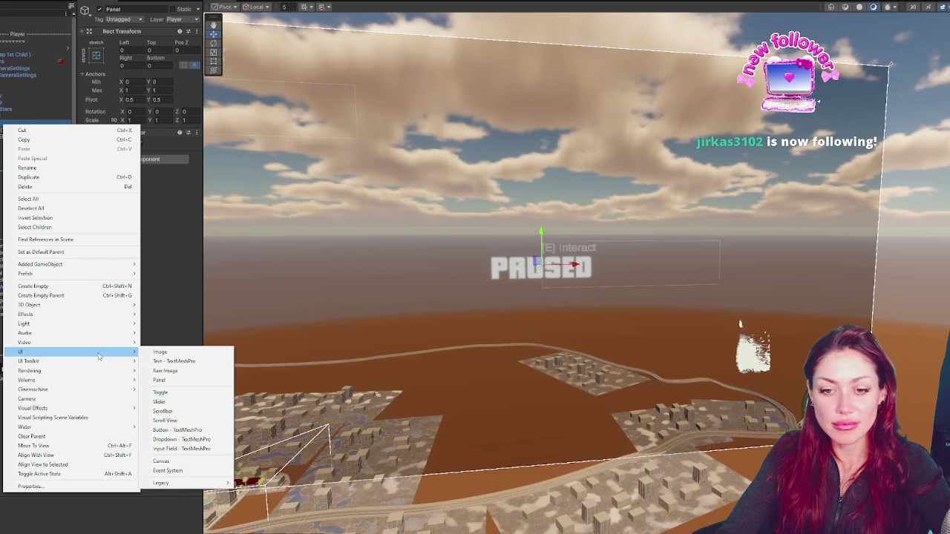
click(198, 431)
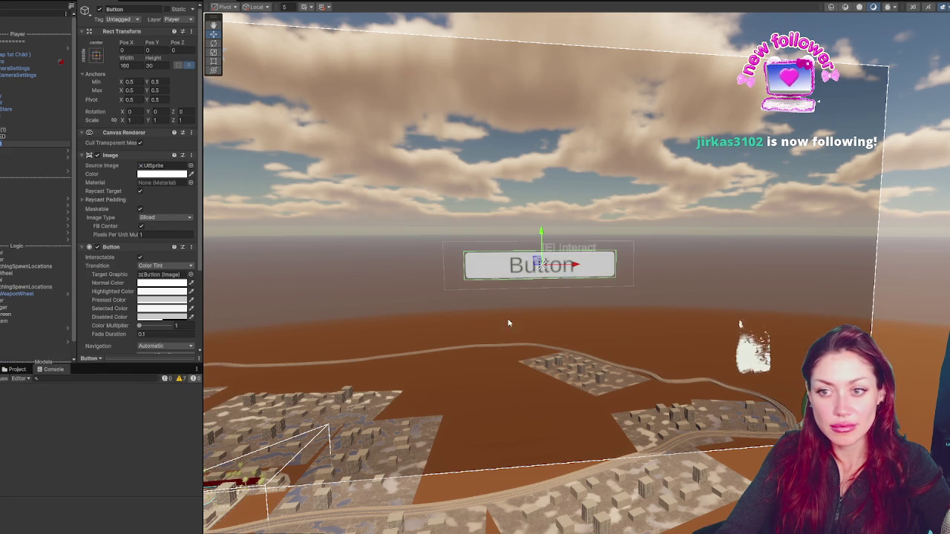
drag(552, 238, 549, 279)
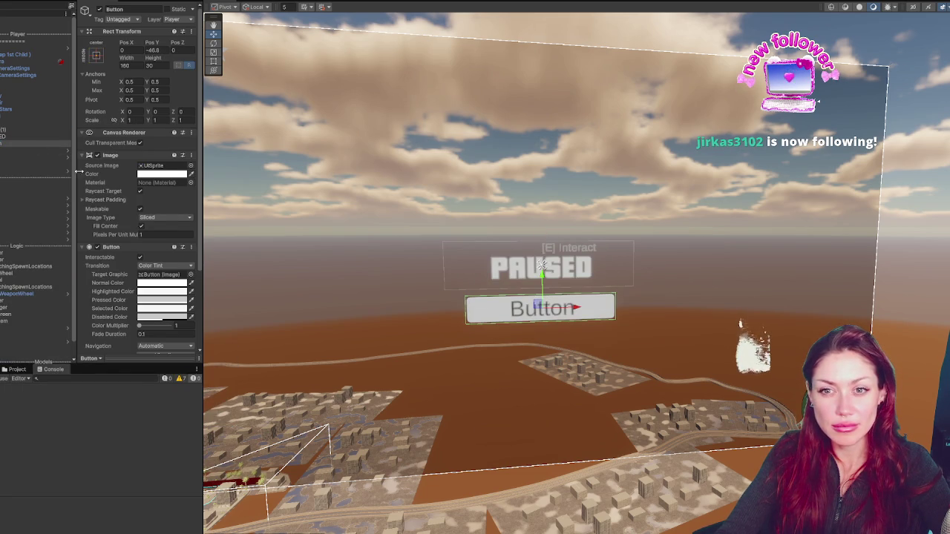
click(36, 143)
click(6, 144)
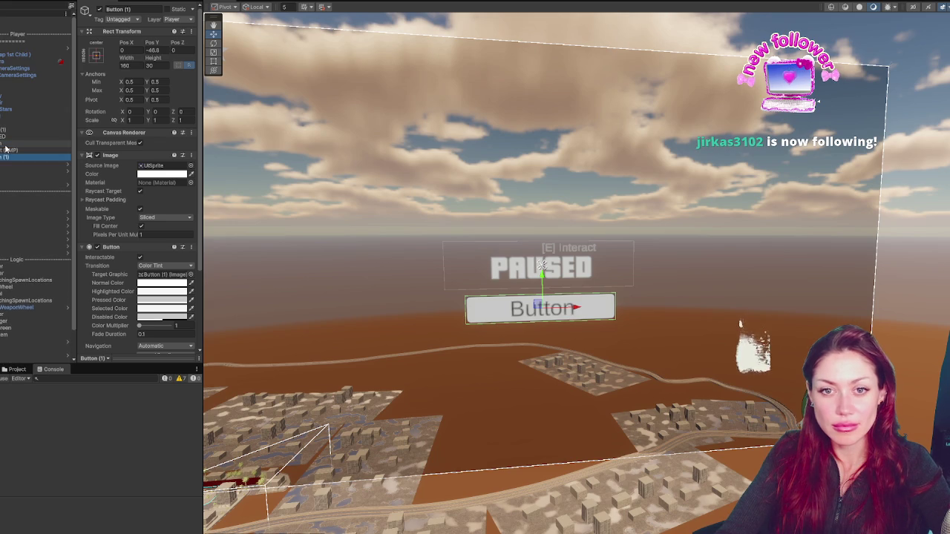
click(143, 9)
text(Retro)
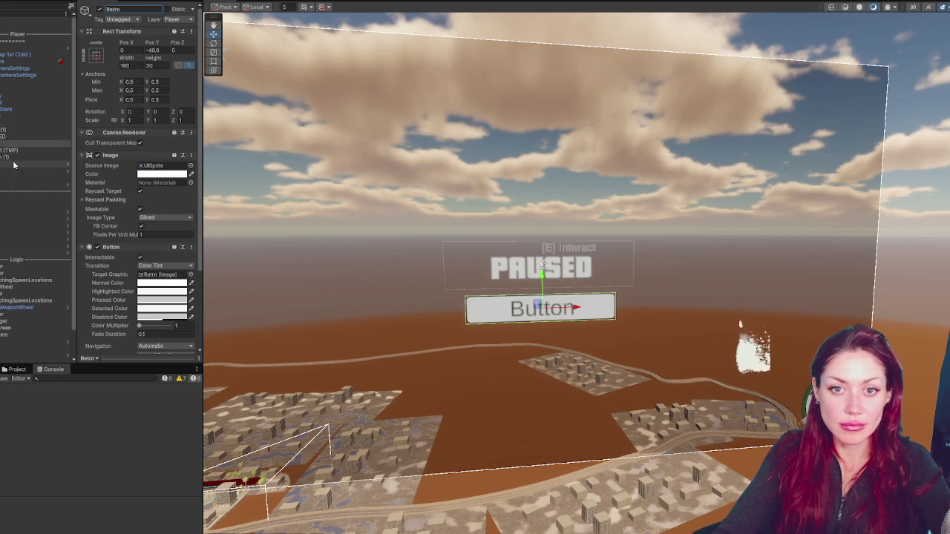
Step: Rename the second button to Modern and begin changing the first label to 'Retro Visuals'
click(22, 157)
click(132, 9)
text(Modern)
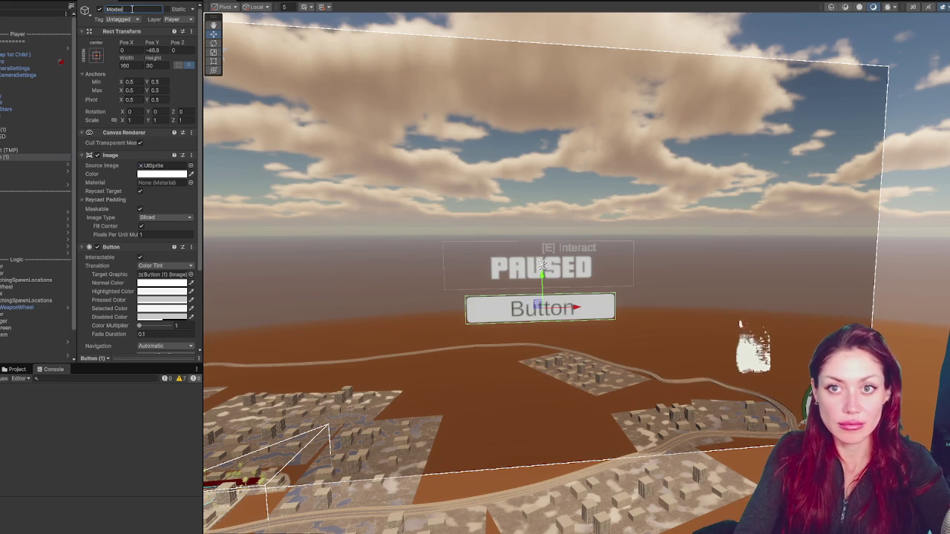
key(Return)
click(9, 150)
click(107, 187)
text(Visuals)
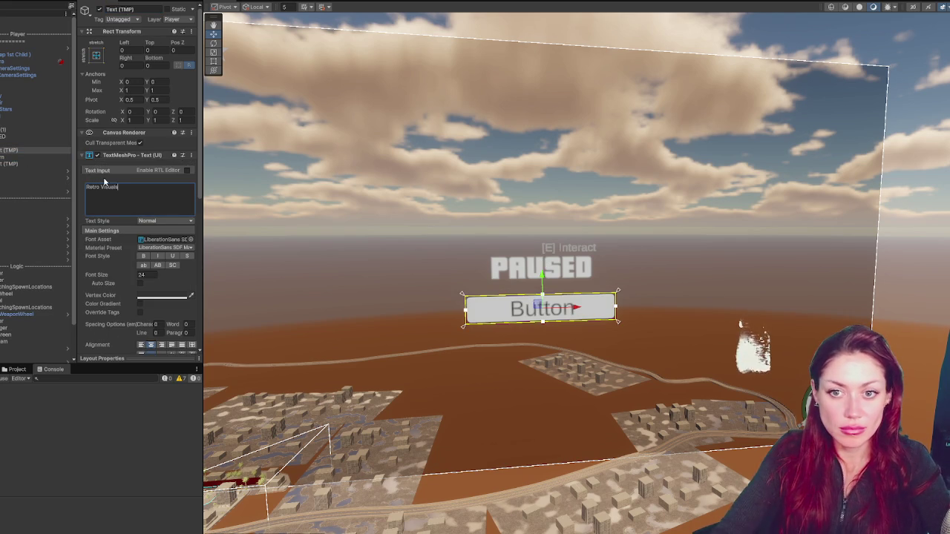
Step: Label the second button 'Modern Style' and trim 'Visuals' from the first label
click(23, 164)
click(140, 190)
text(Mode)
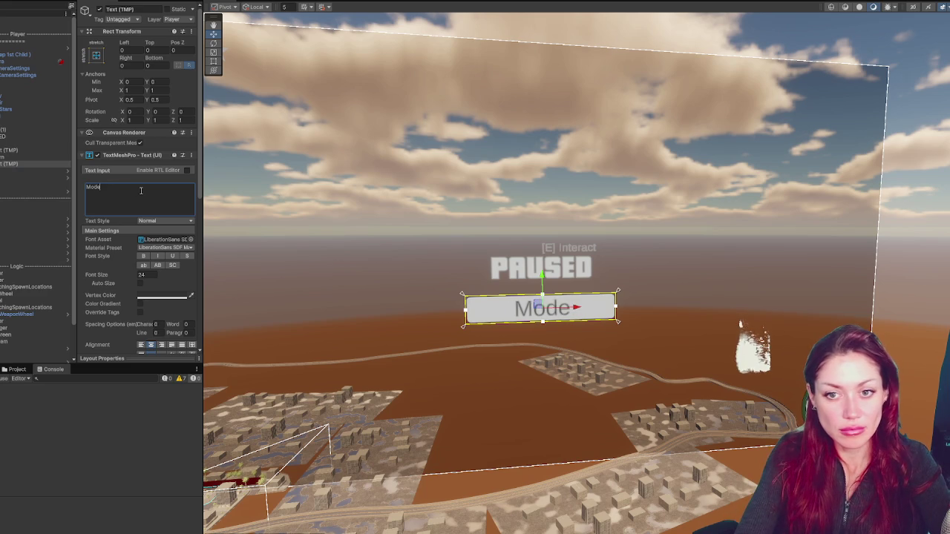
text(rn Style)
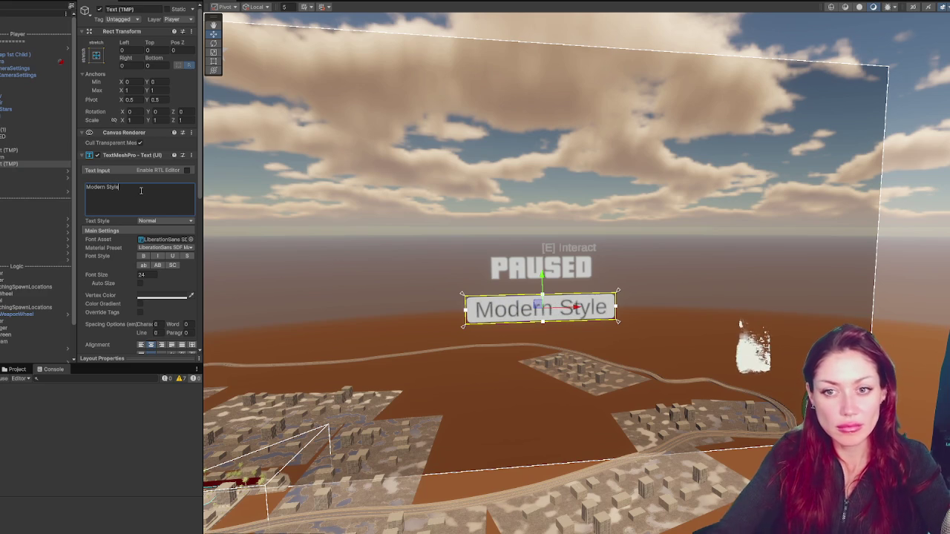
click(23, 150)
click(104, 188)
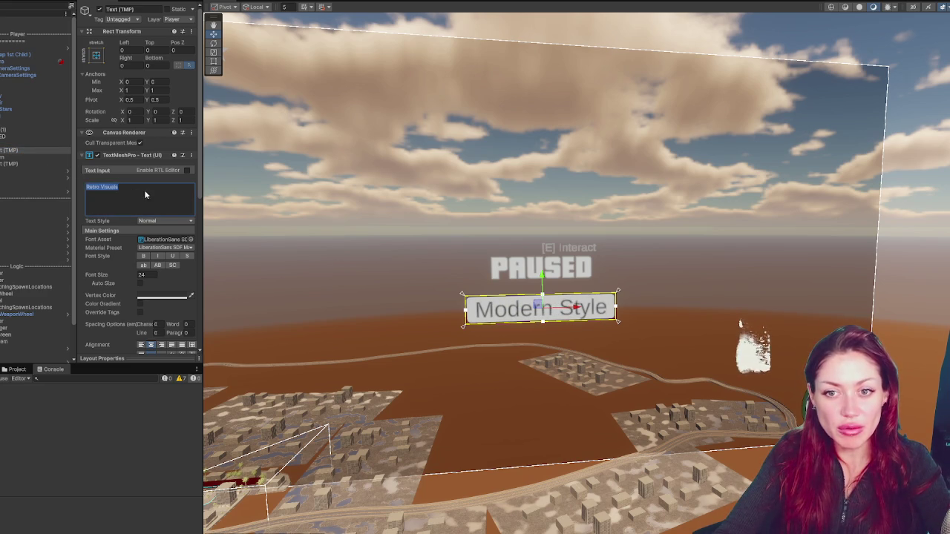
key(BackSpace)
key(BackSpace)
key(BackSpace)
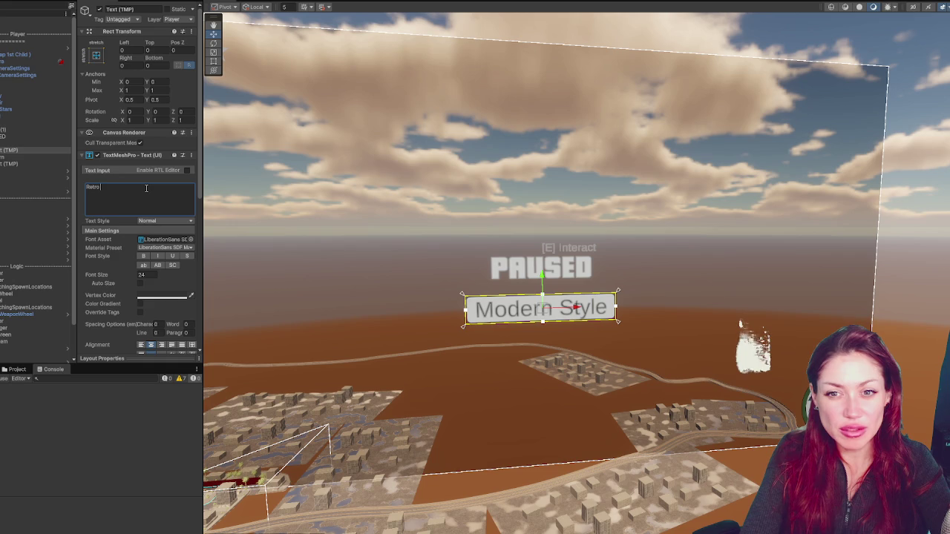
Step: Give both labels font size 12 and GTA_Font, and make both buttons 80 wide
ctrl+click(65, 164)
click(143, 275)
text(12)
key(Return)
click(190, 239)
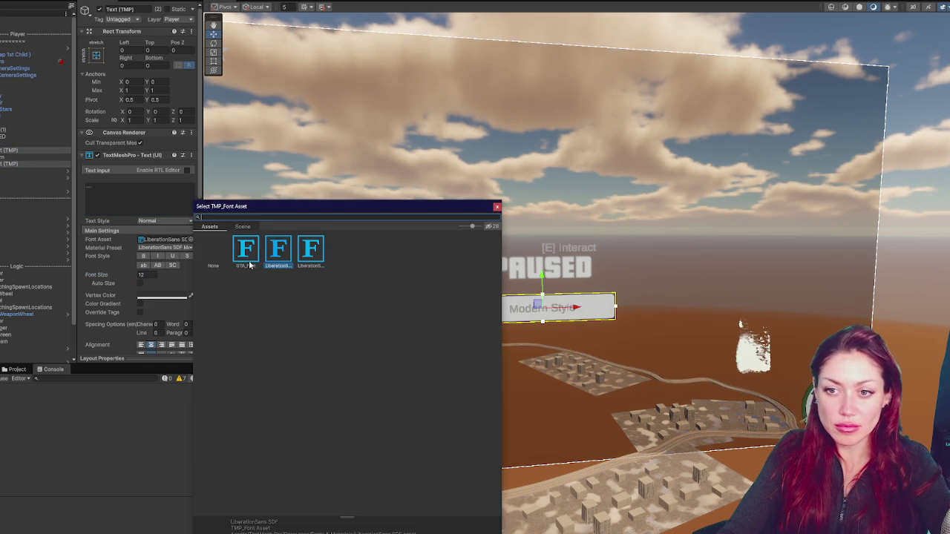
double_click(250, 264)
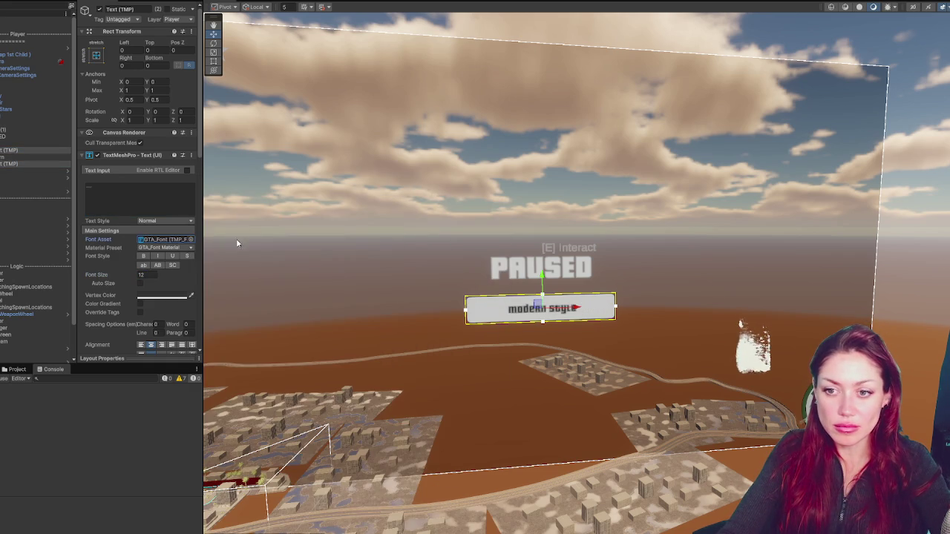
key(Left)
double_click(130, 64)
text(80)
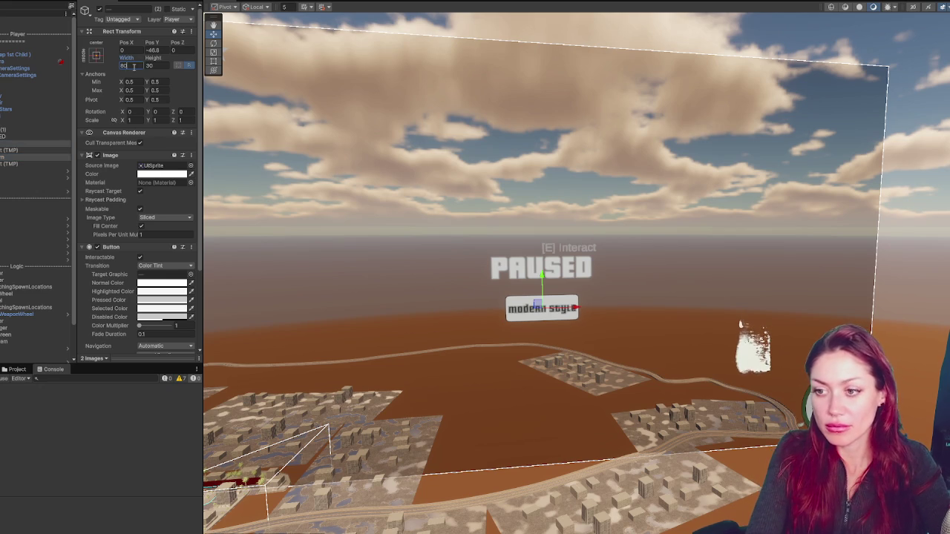
Step: Retype the first label starting with 'RE' and shorten 'Modern Style' to 'Modern'
click(13, 152)
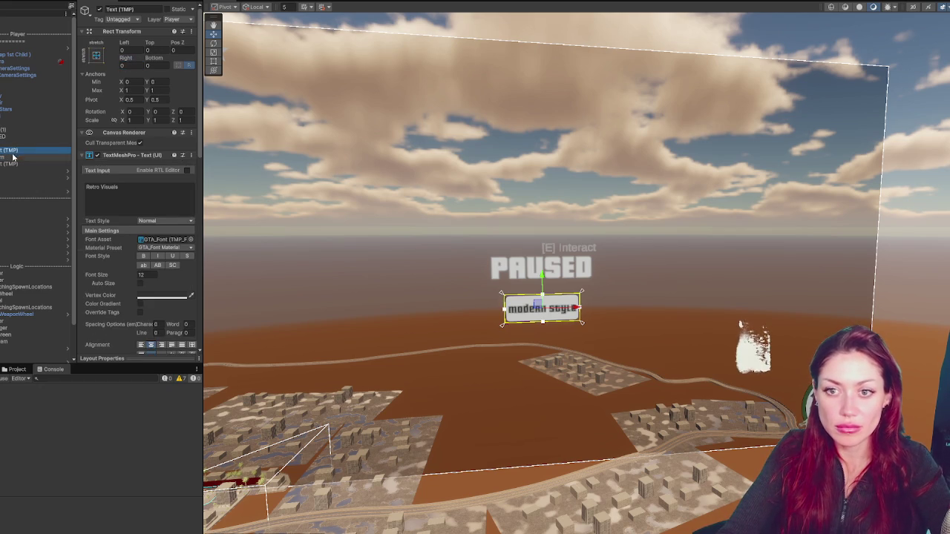
click(102, 188)
text(RE)
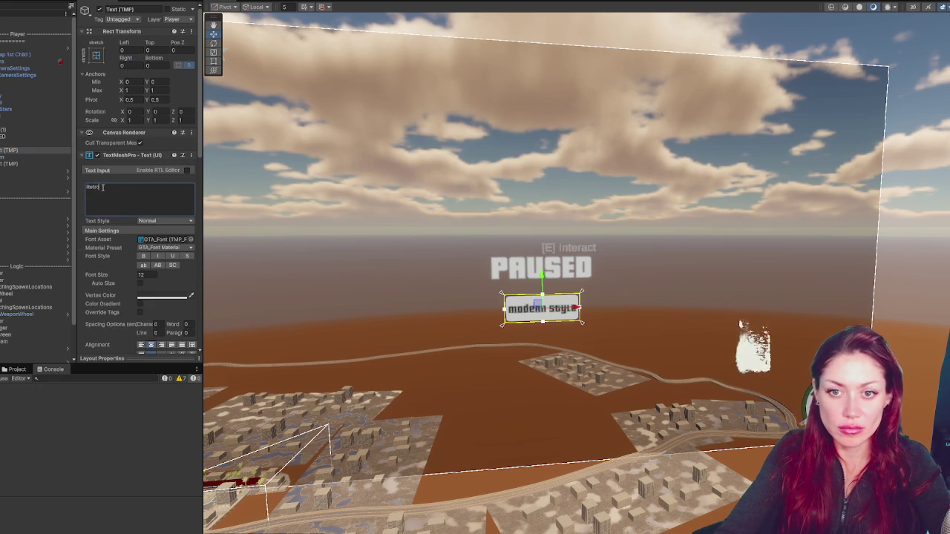
click(119, 191)
click(106, 188)
key(BackSpace)
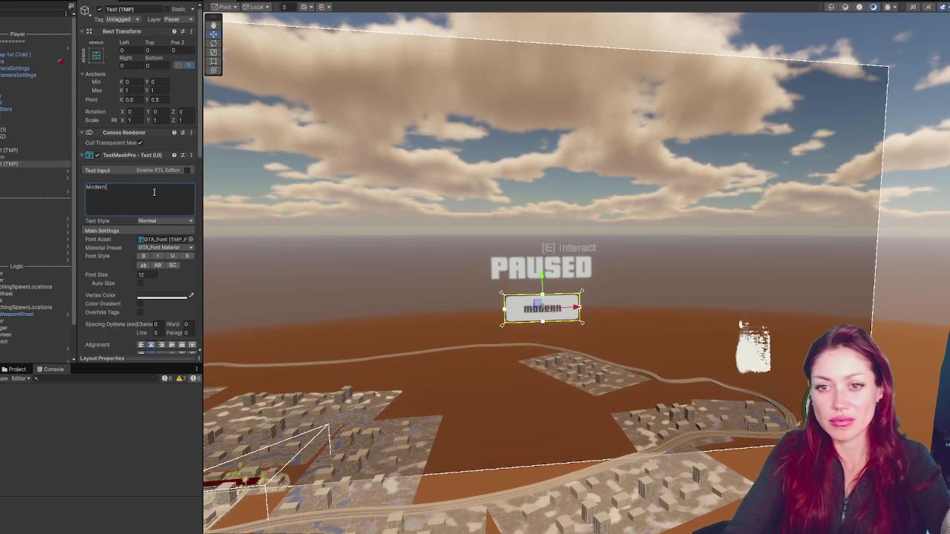
click(59, 143)
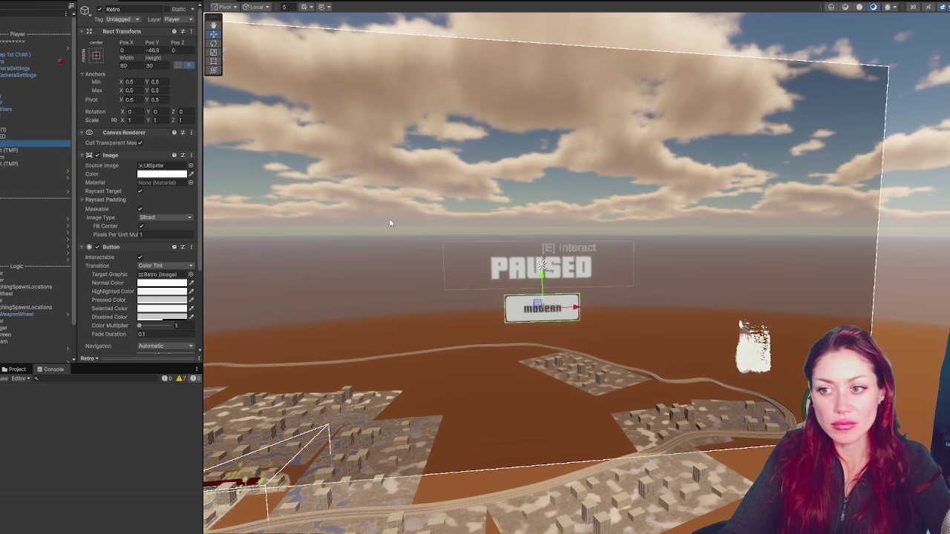
Step: Slide Retro left to X -45 and Modern right so they sit side by side
drag(574, 306, 540, 311)
click(6, 157)
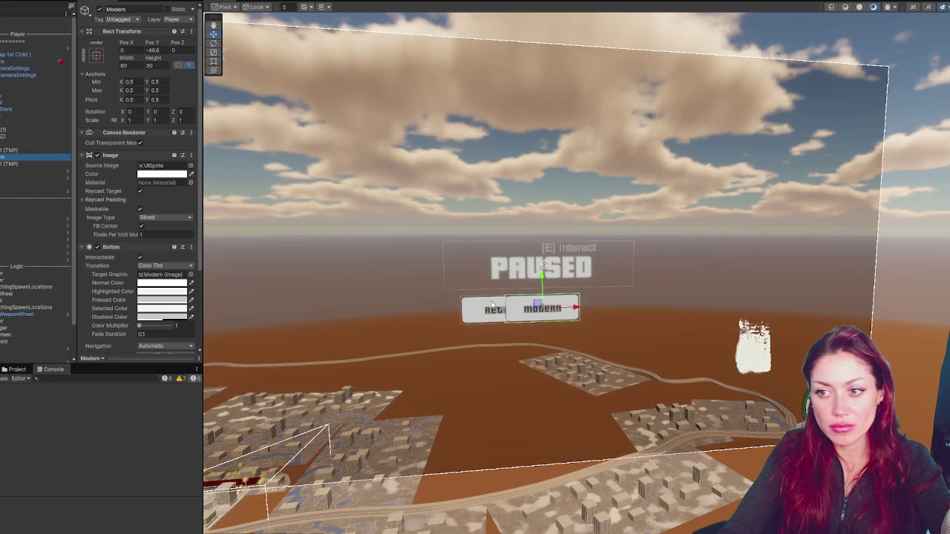
drag(573, 311, 613, 307)
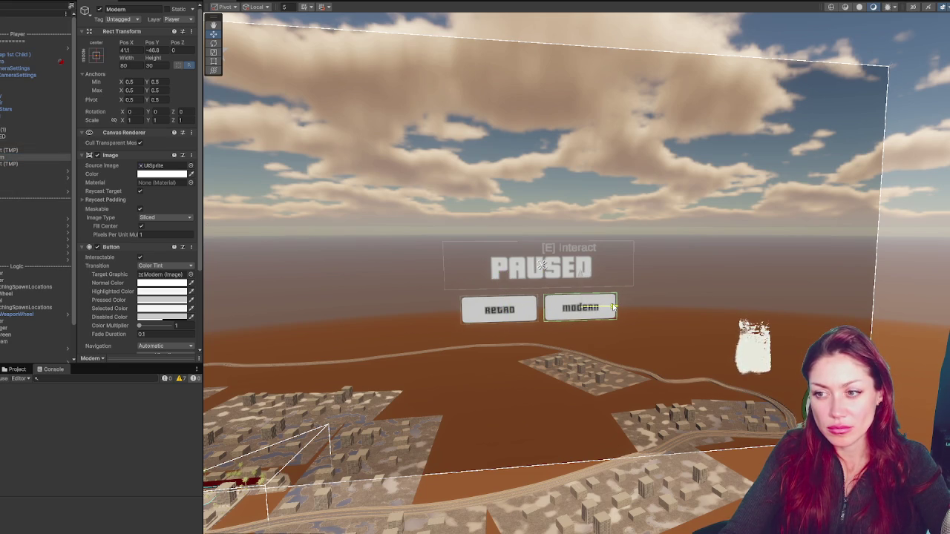
click(19, 149)
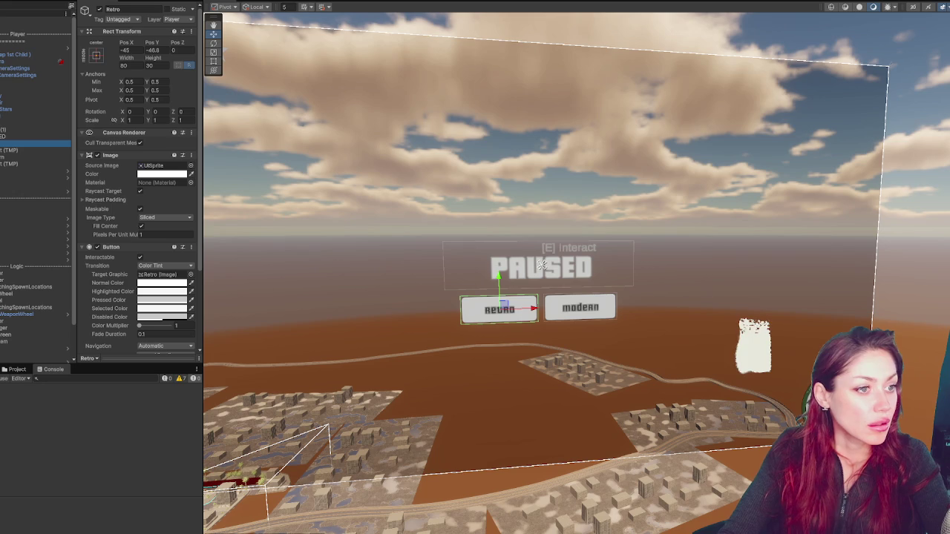
Step: Search Game UI Database for 'gta' and step through the full-size result screenshots
key(alt+Tab)
click(505, 196)
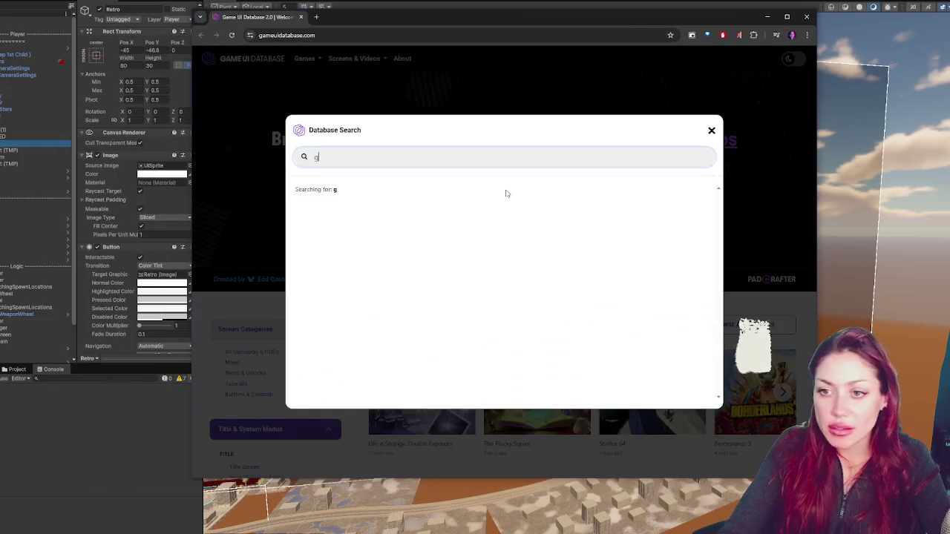
text(gta)
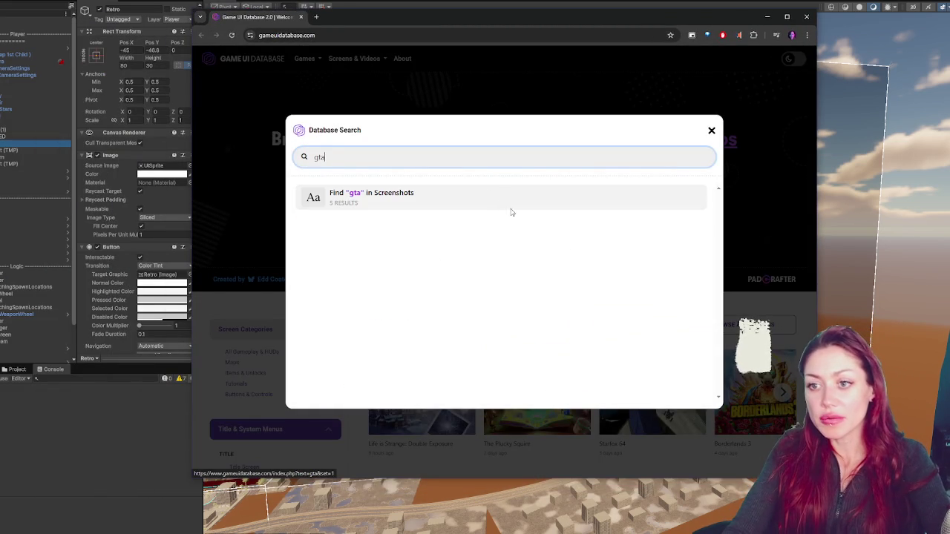
click(518, 193)
scroll(519, 259, down, 3)
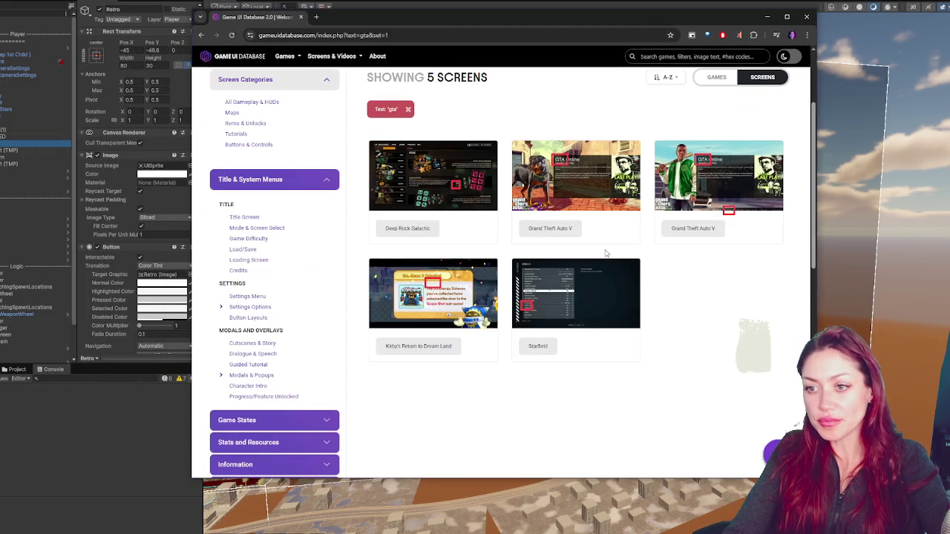
click(434, 176)
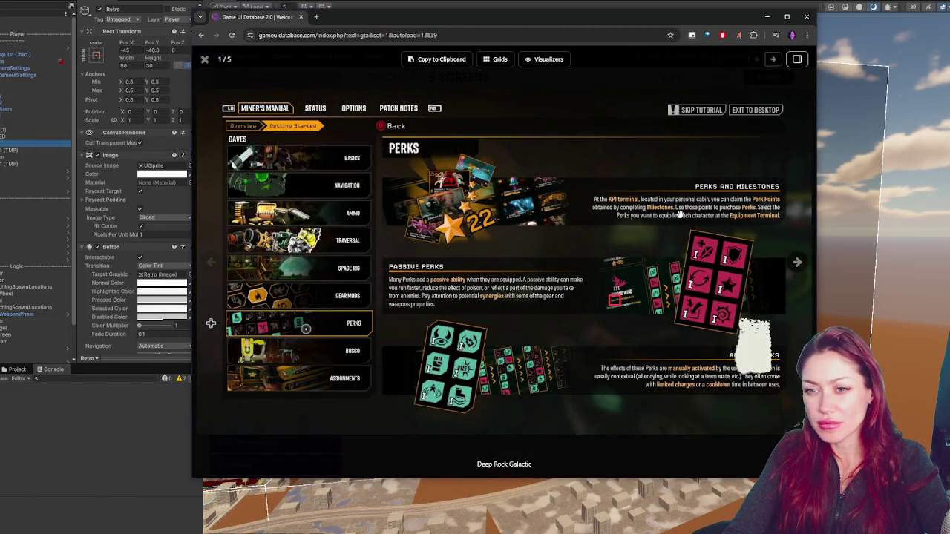
click(796, 263)
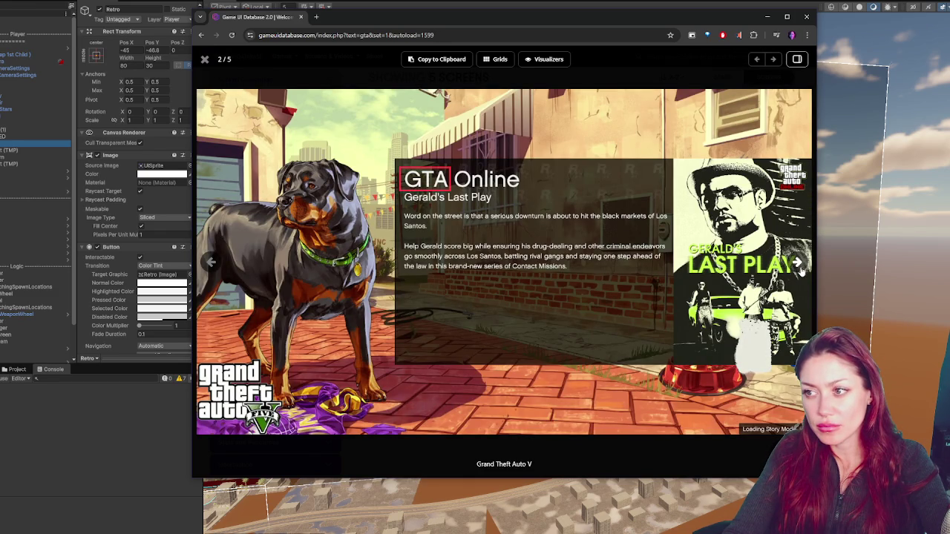
click(798, 265)
click(800, 271)
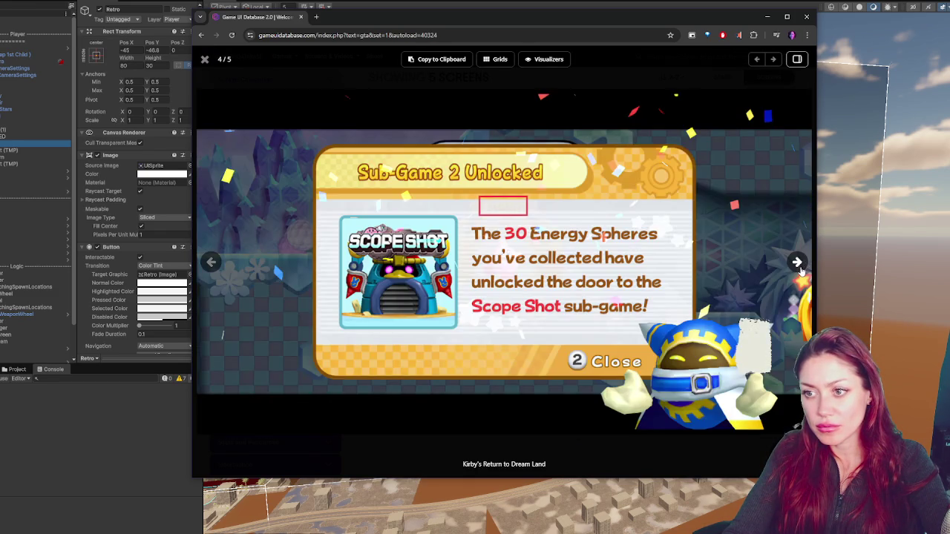
click(801, 271)
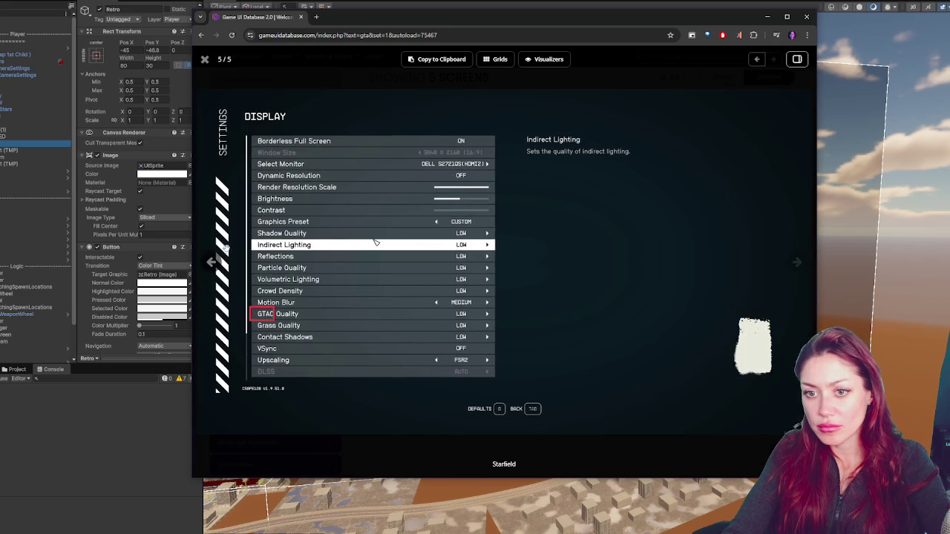
click(211, 263)
click(212, 265)
click(213, 267)
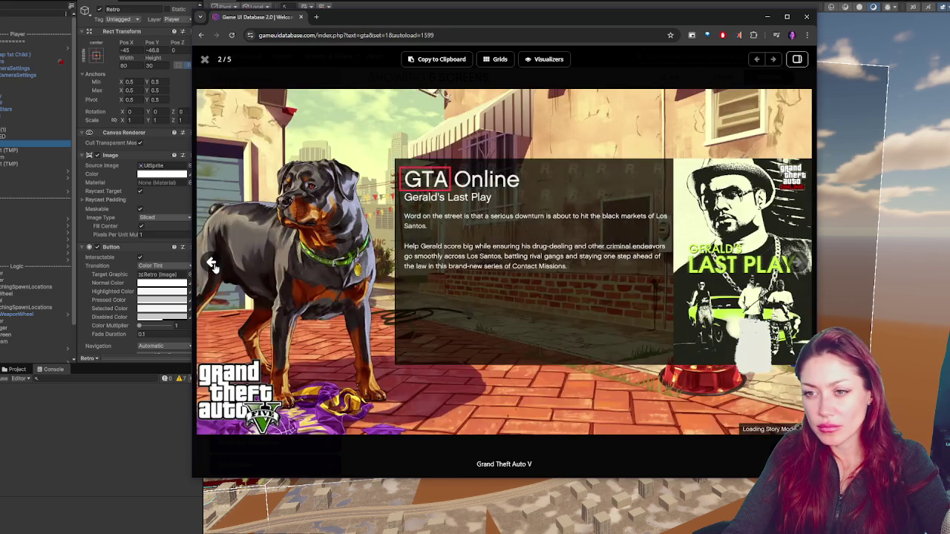
click(212, 266)
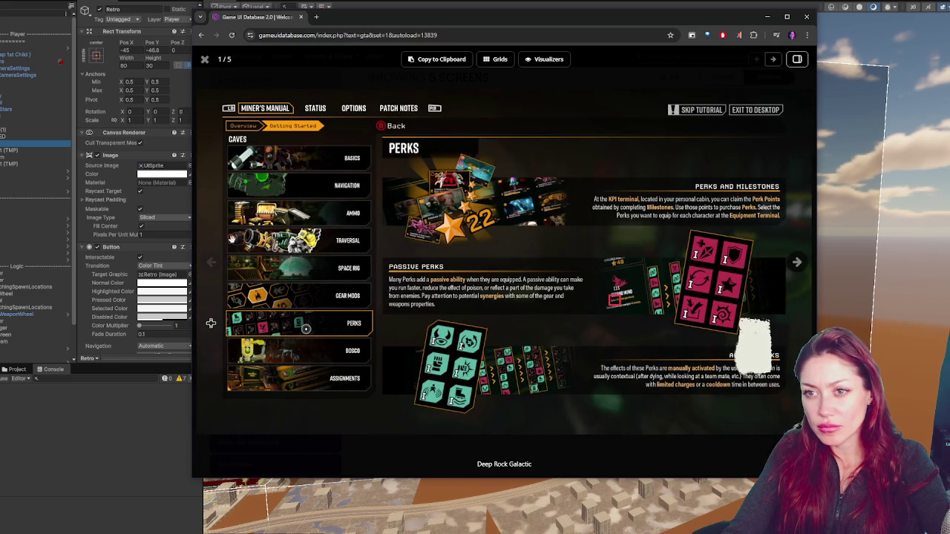
click(205, 60)
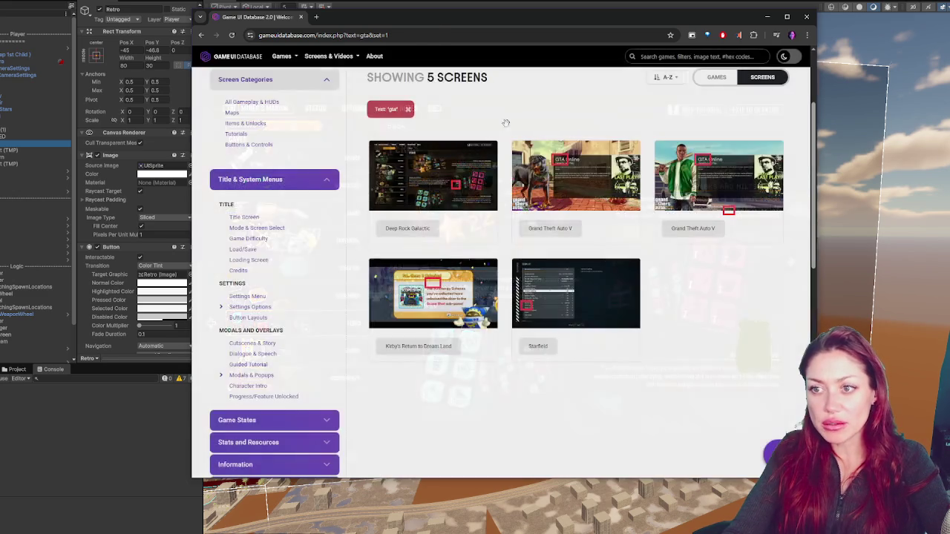
Step: Clear the gta filter, browse genres and game listings, then return to Unity
click(407, 109)
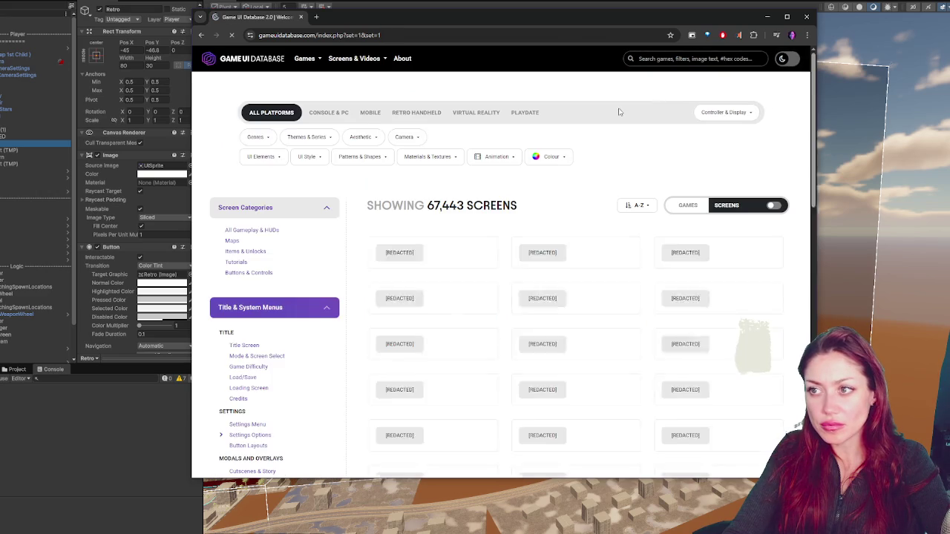
click(255, 137)
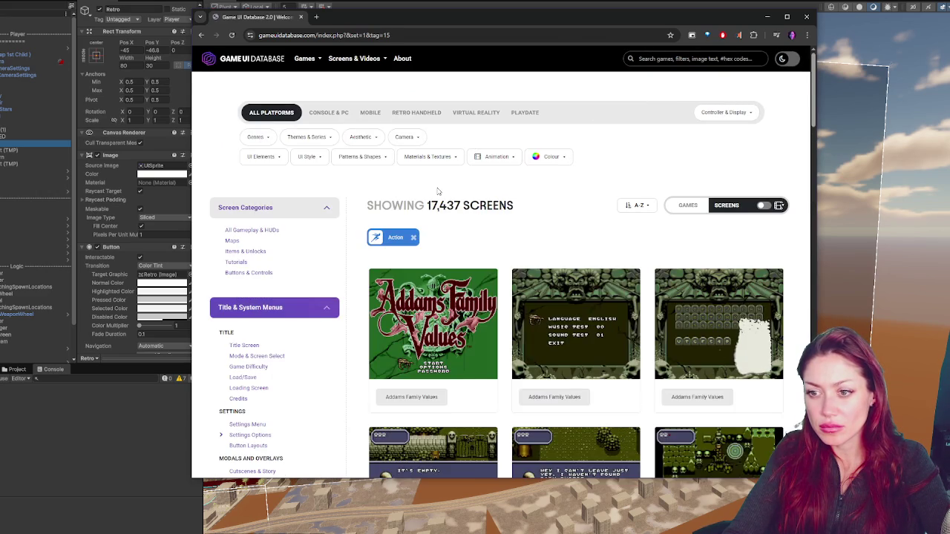
scroll(622, 226, down, 3)
scroll(622, 225, up, 3)
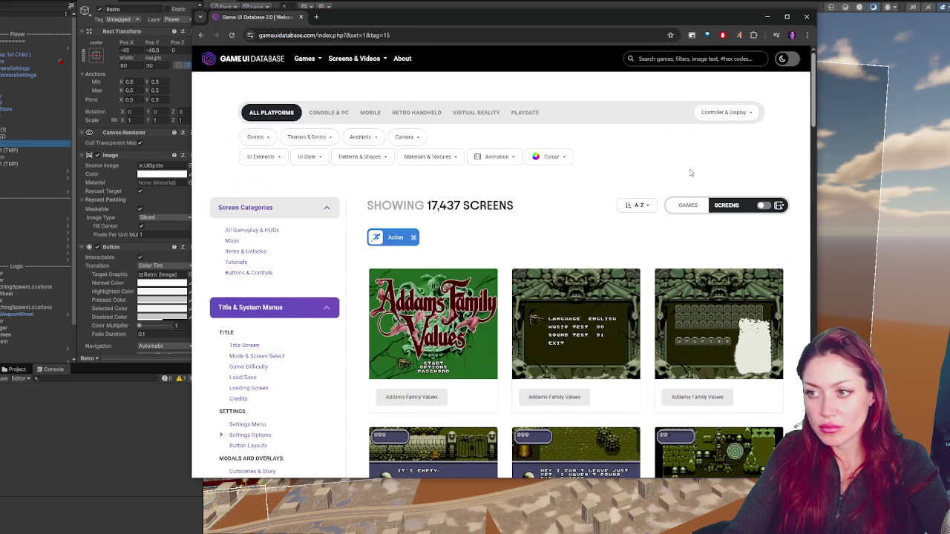
click(763, 205)
scroll(607, 181, down, 10)
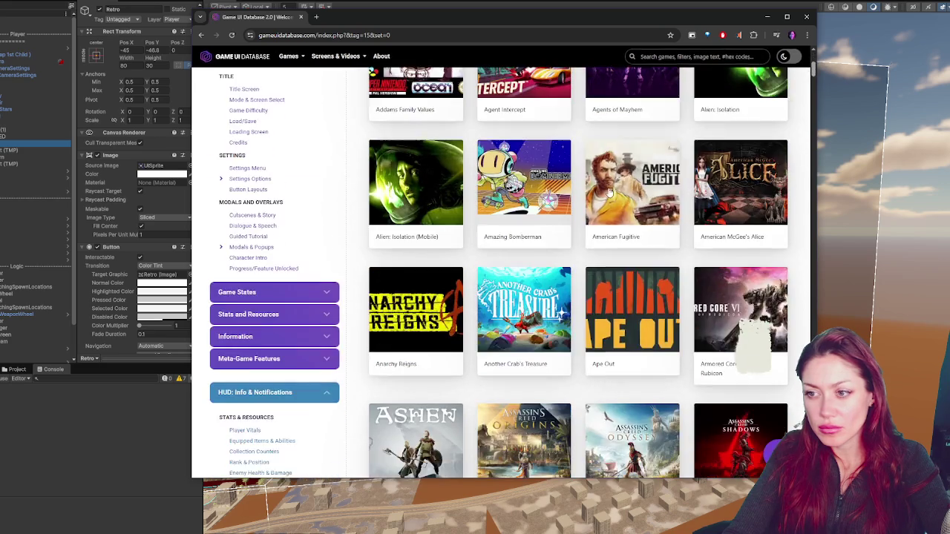
click(74, 154)
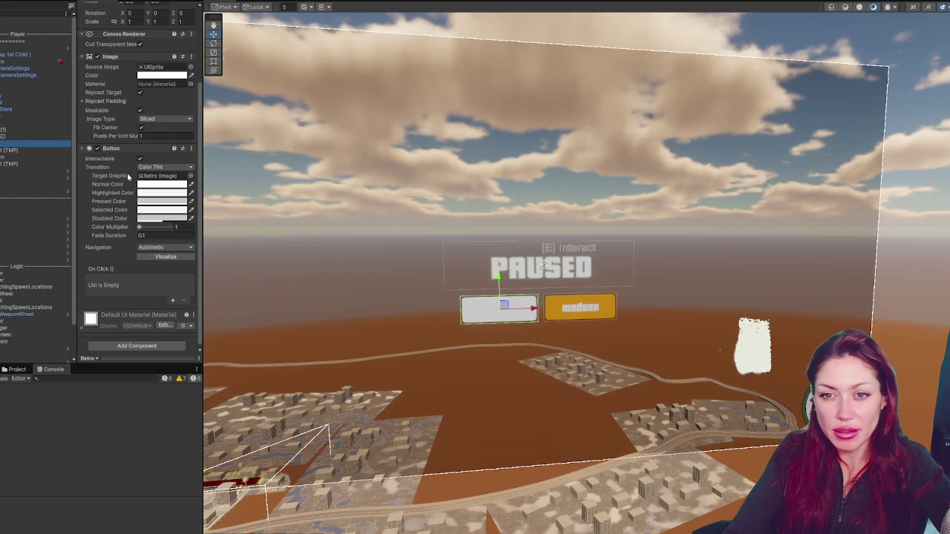
Step: Darken the Retro button's Image colour to a mid-grey (8C8C8C)
click(159, 75)
mouse_move(189, 158)
mouse_down()
mouse_move(161, 139)
mouse_move(157, 146)
mouse_up()
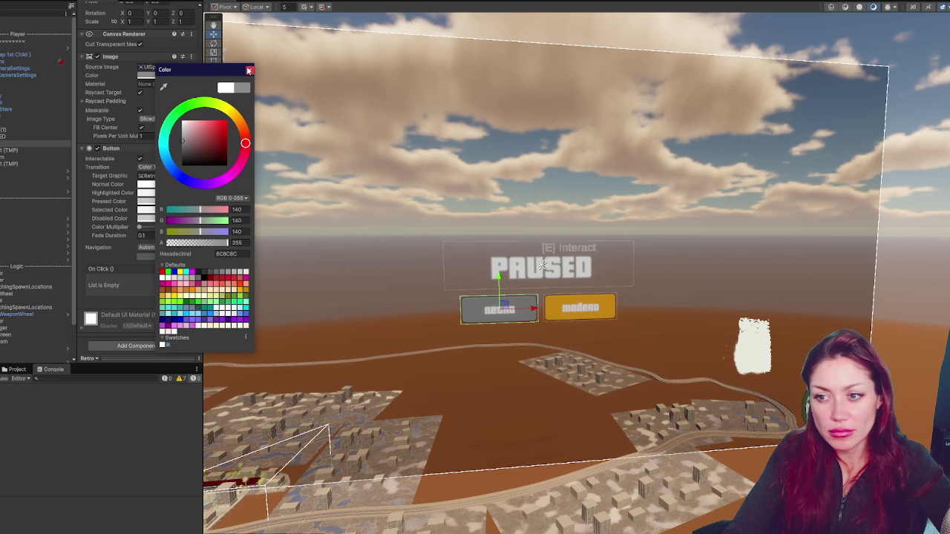
click(249, 71)
Step: Select the Retro and Modern menu buttons in the Hierarchy and move them lower
click(665, 200)
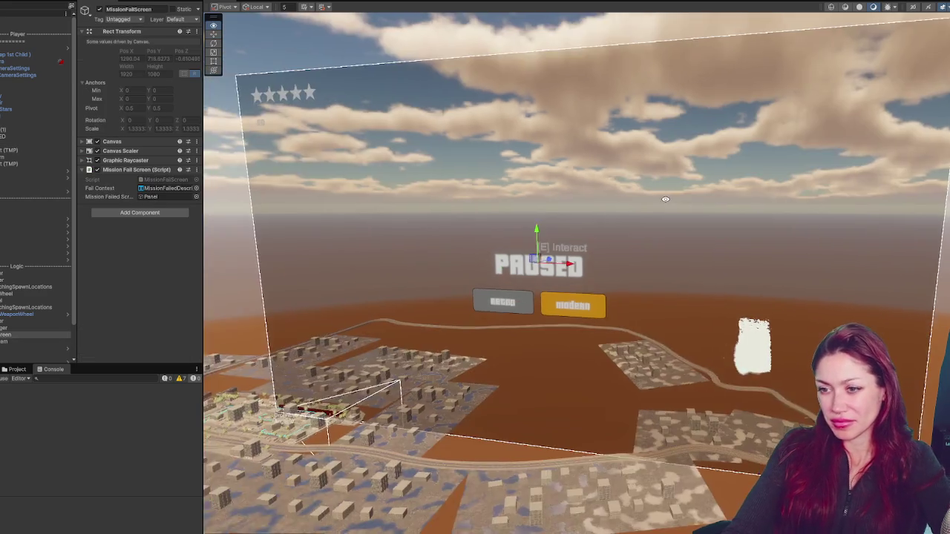
scroll(665, 199, up, 1)
click(21, 116)
click(22, 123)
ctrl+click(9, 164)
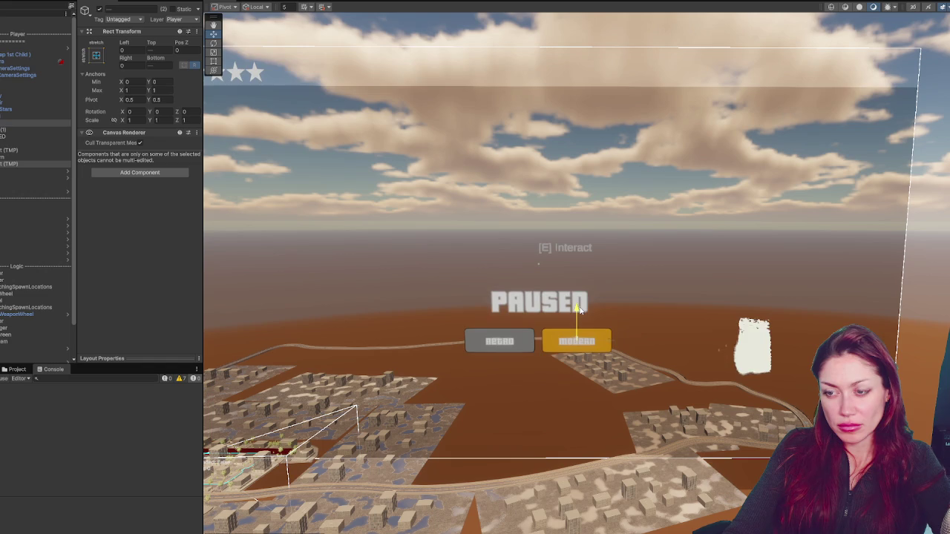
click(40, 155)
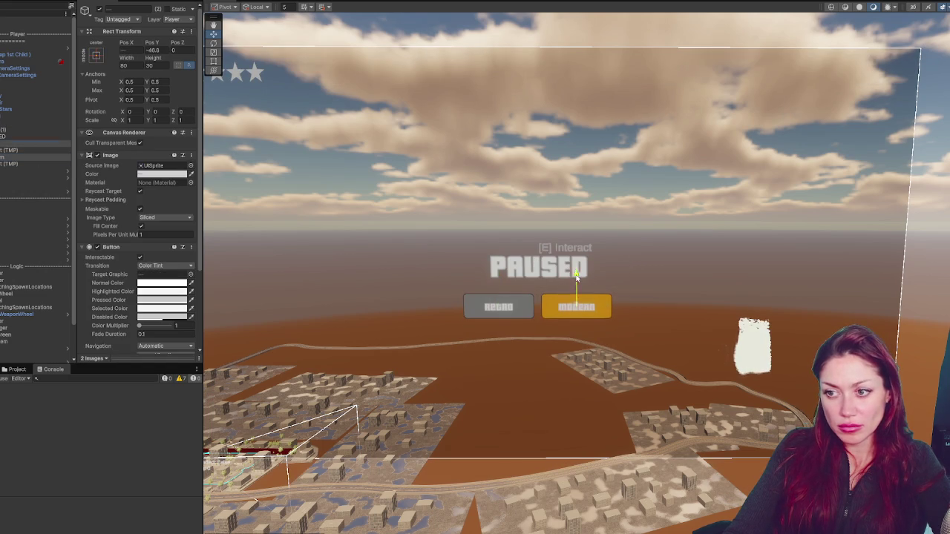
drag(576, 276, 577, 298)
right_click(17, 128)
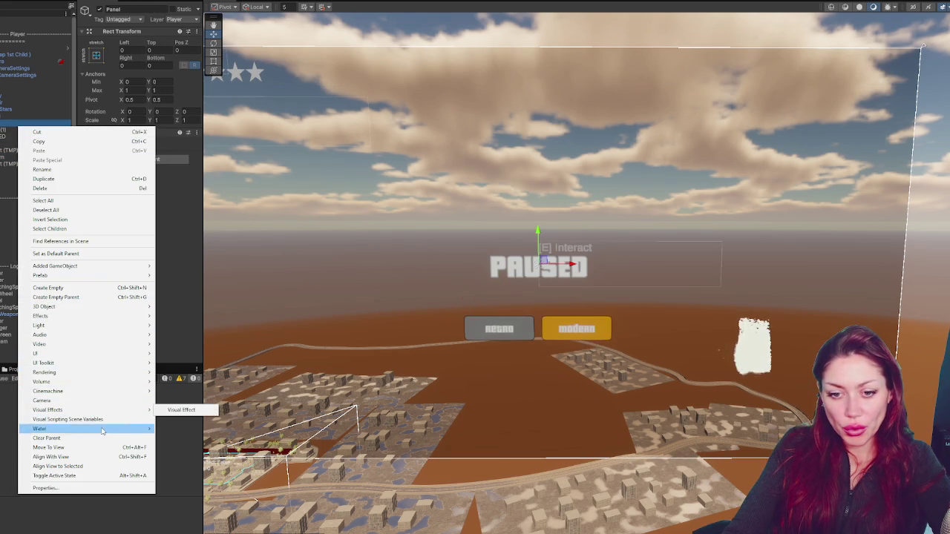
mouse_move(92, 354)
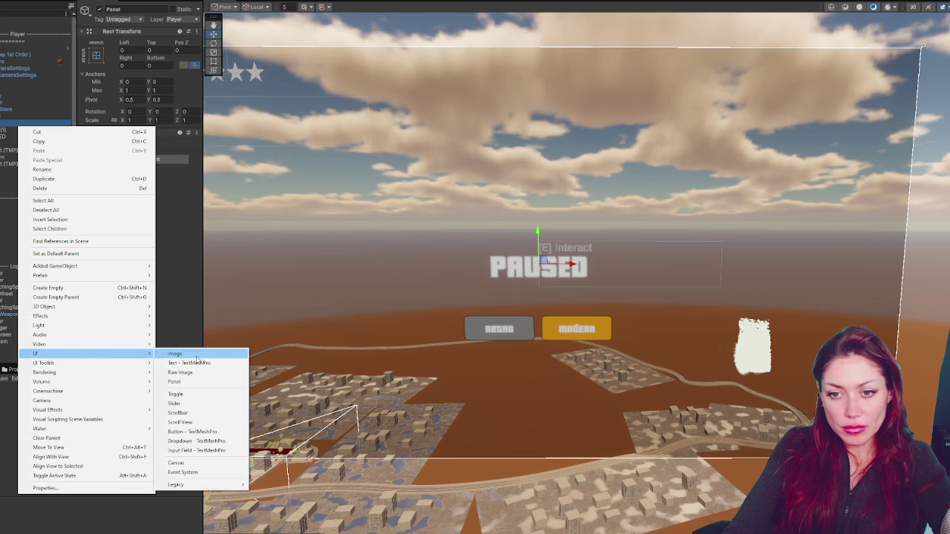
click(205, 364)
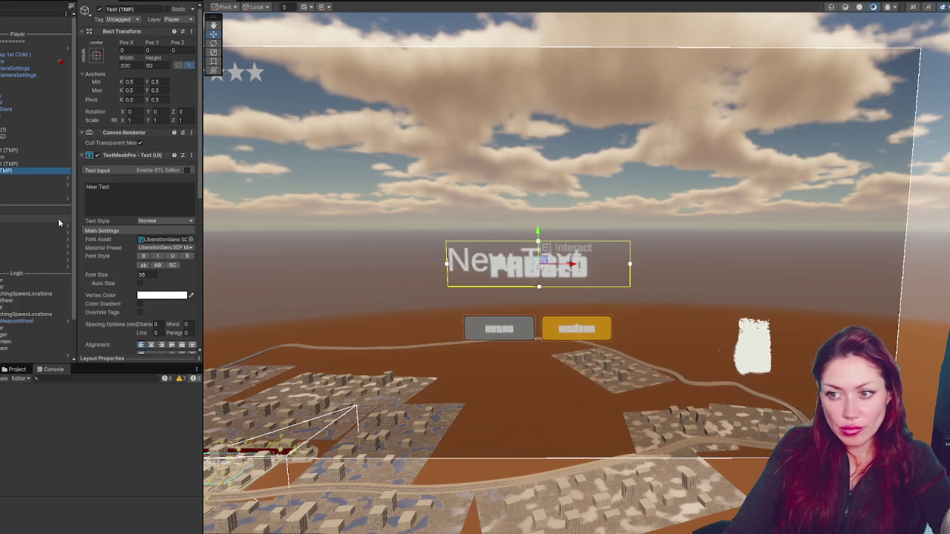
click(187, 208)
text(Graphics)
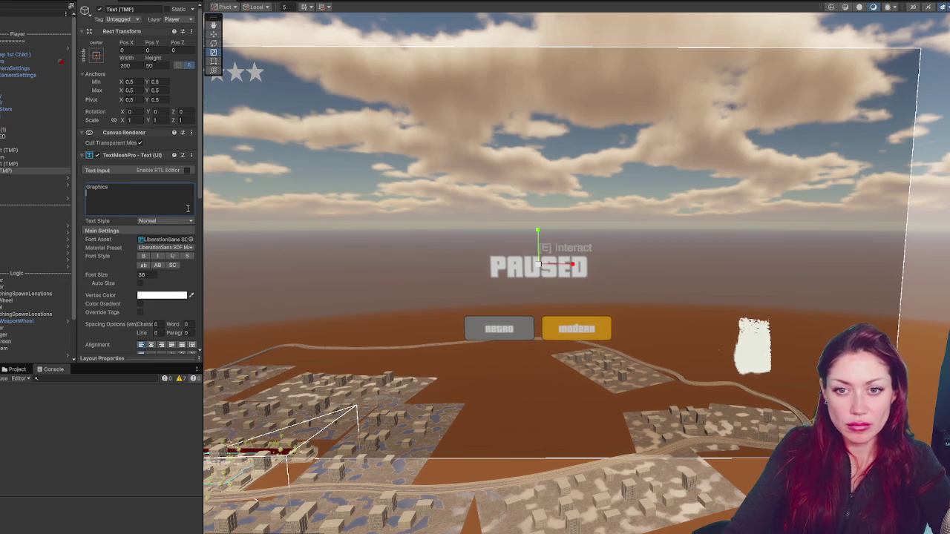
click(191, 239)
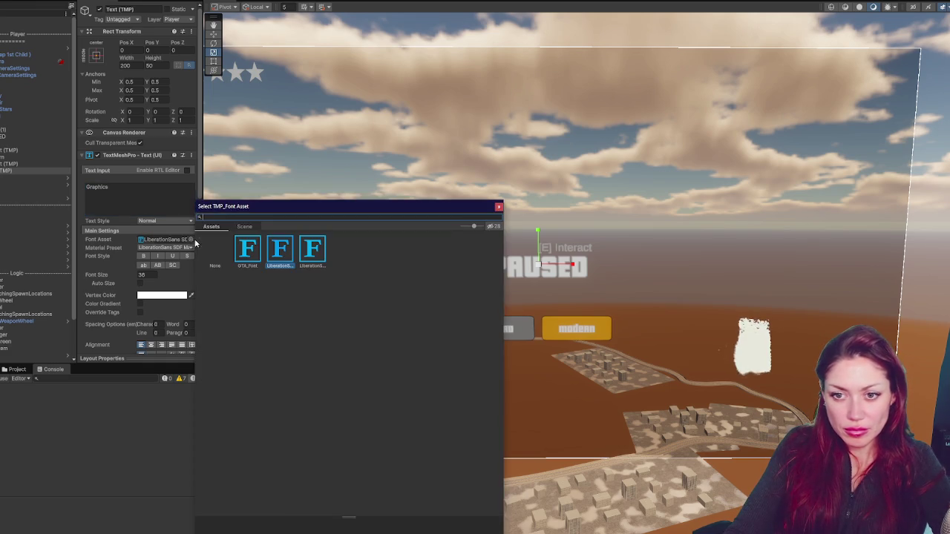
double_click(245, 248)
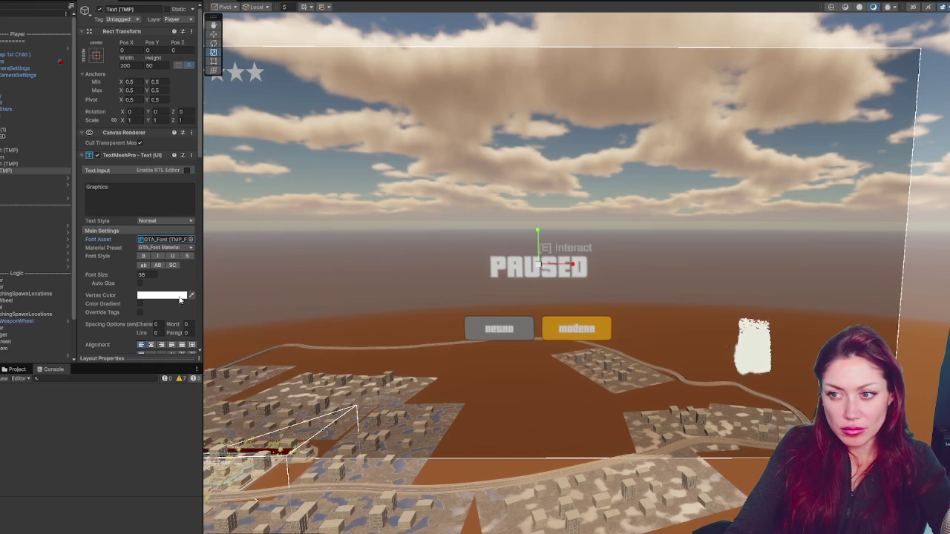
click(96, 55)
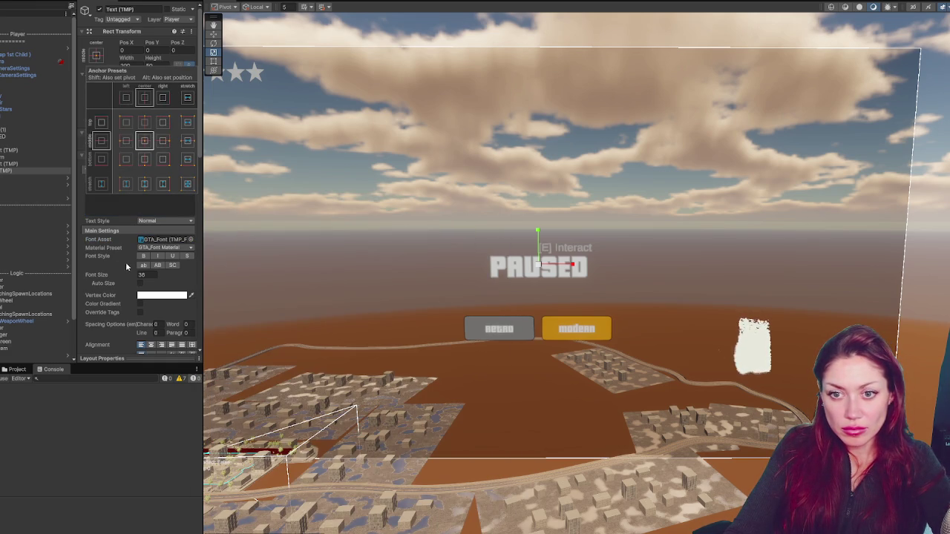
click(150, 344)
scroll(155, 311, down, 3)
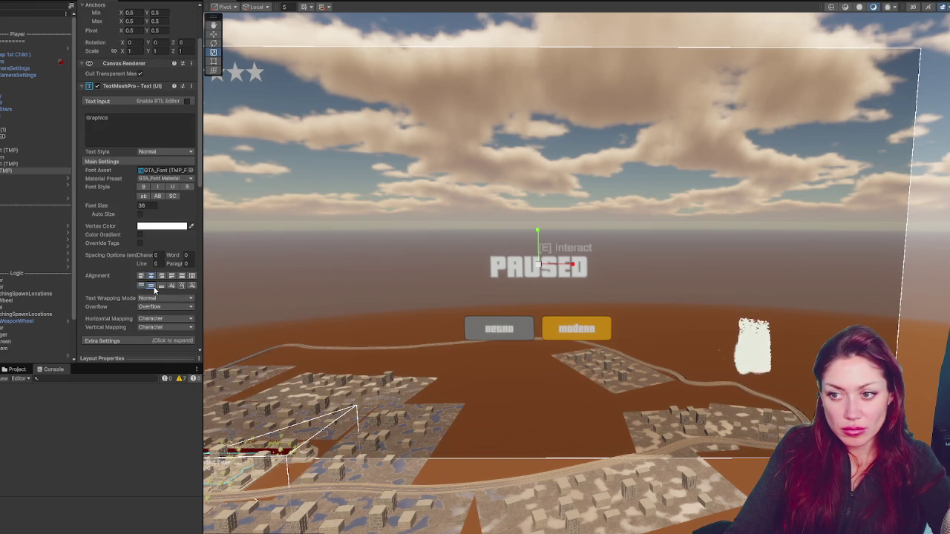
click(4, 171)
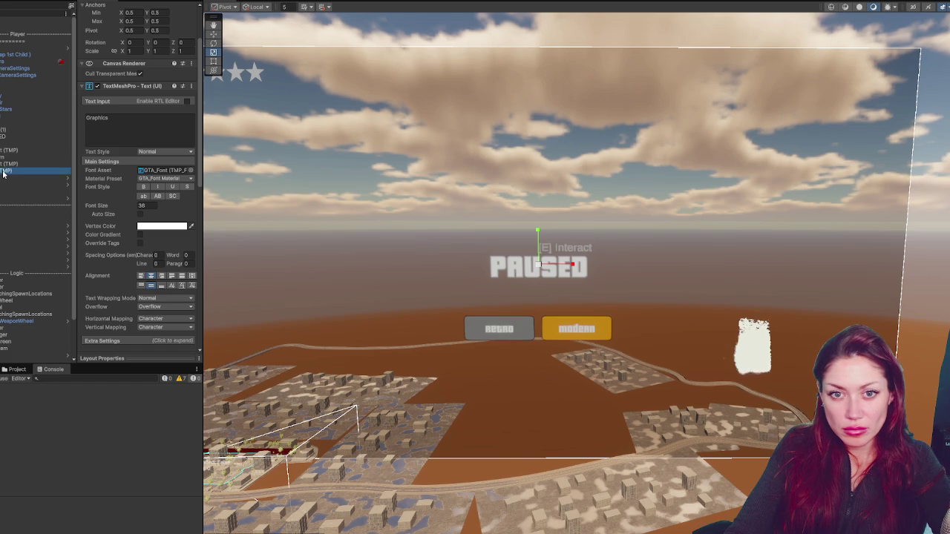
scroll(112, 95, up, 3)
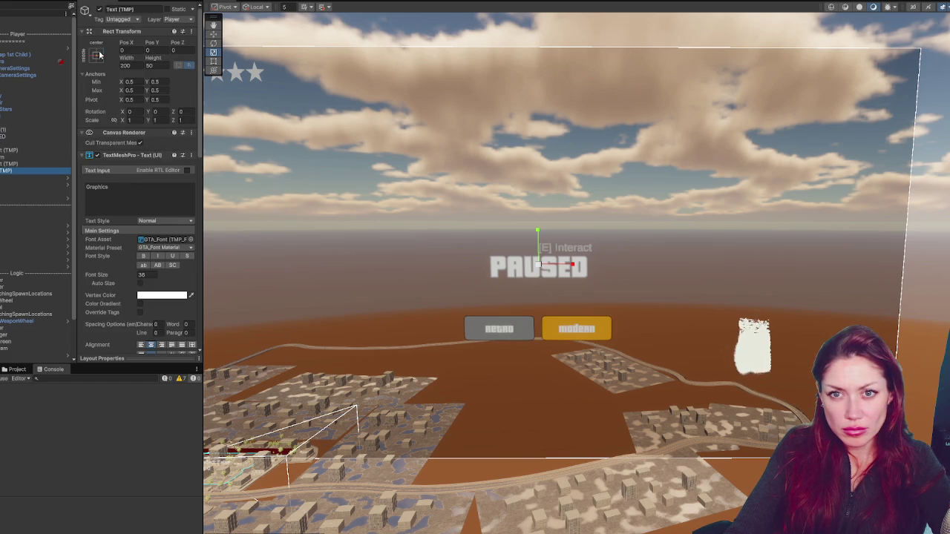
click(96, 56)
drag(542, 236, 542, 273)
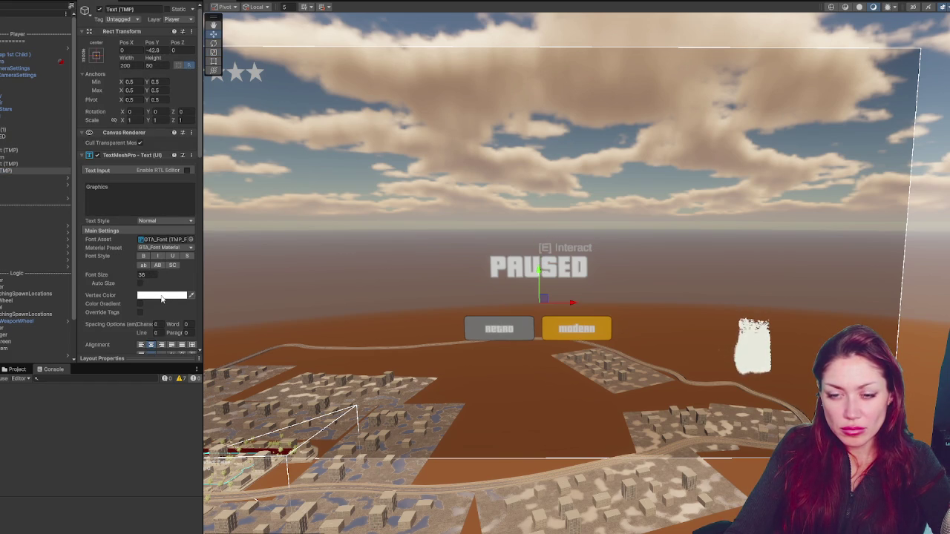
scroll(152, 229, down, 2)
click(190, 193)
double_click(238, 232)
scroll(133, 74, up, 2)
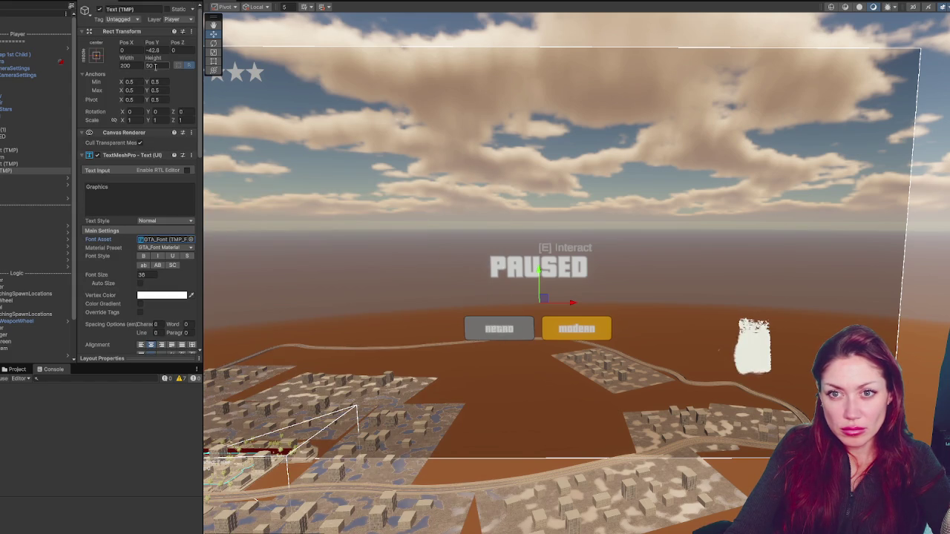
double_click(152, 65)
text(200)
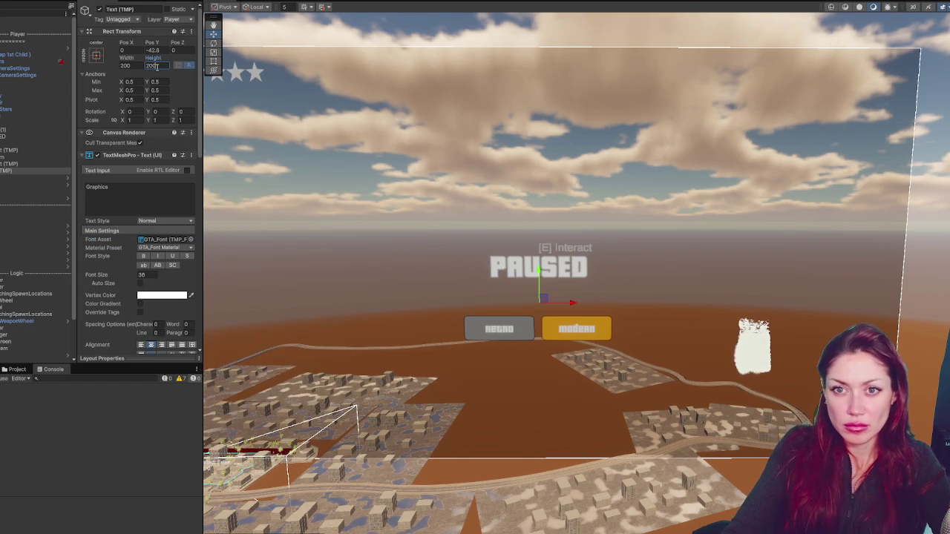
click(148, 199)
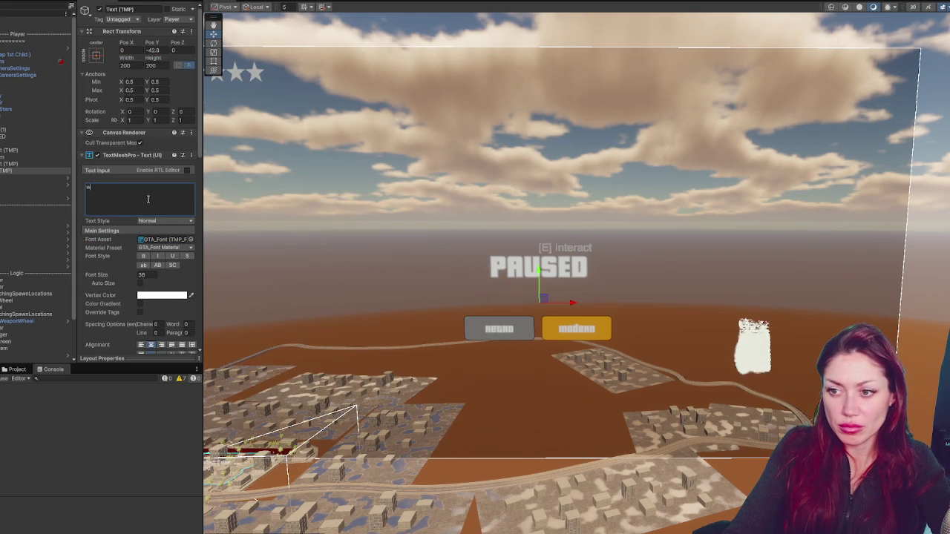
double_click(128, 66)
text(4000)
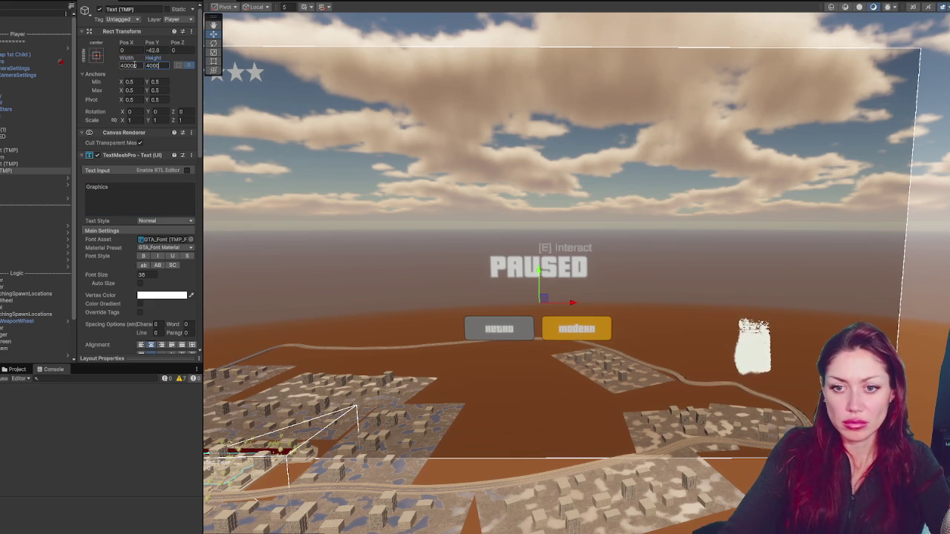
scroll(128, 124, down, 3)
click(127, 124)
text(sdfsdfadf)
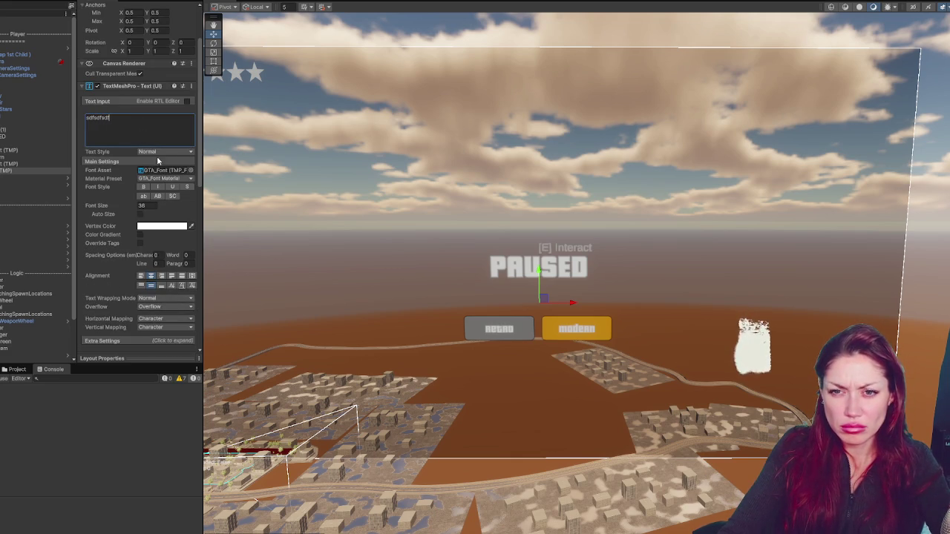
click(190, 170)
click(280, 207)
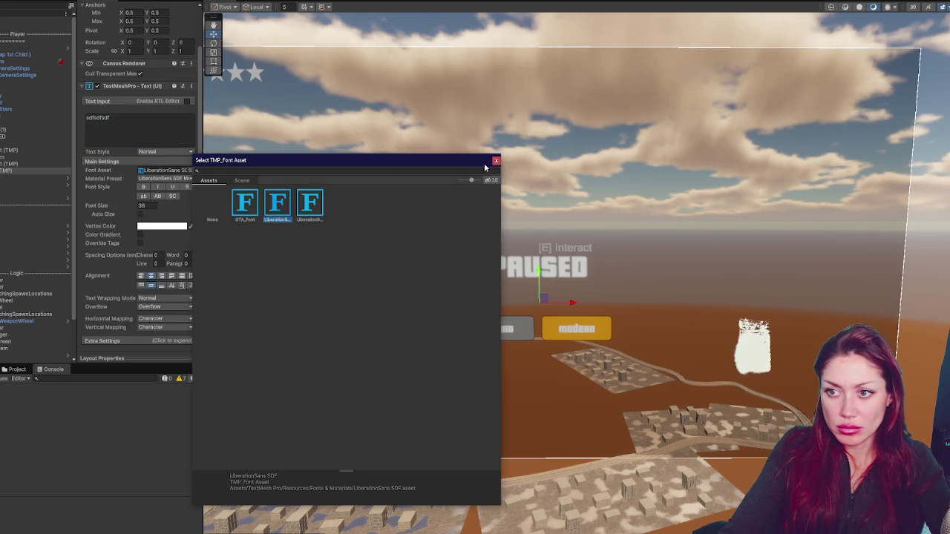
click(495, 161)
key(ctrl+z)
key(ctrl+z)
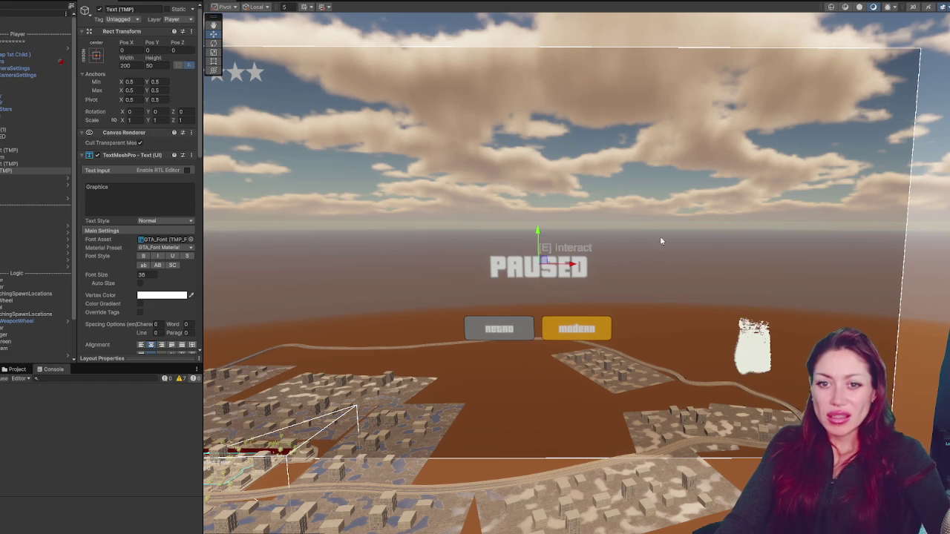
key(ctrl+z)
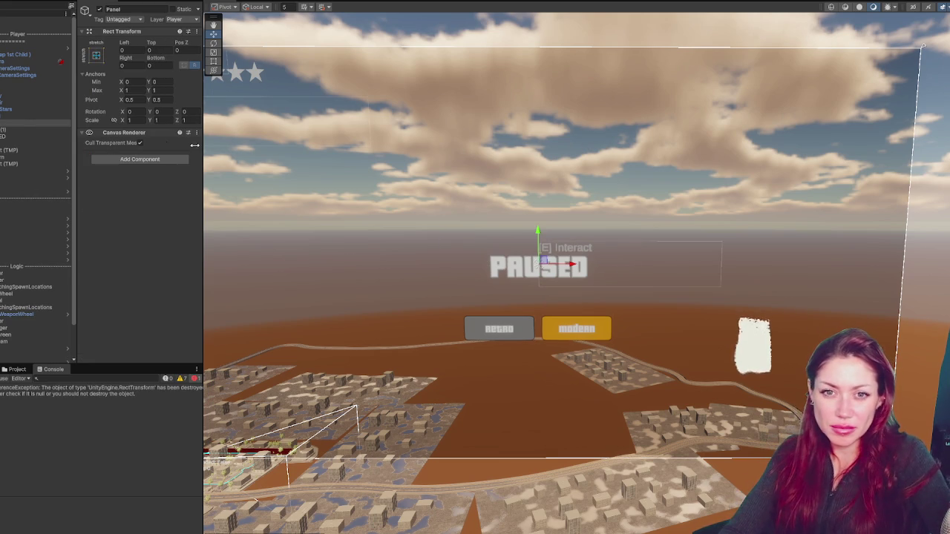
right_click(21, 123)
Step: Add a new TextMeshPro text above the PAUSED title using GTA_Font
mouse_move(122, 349)
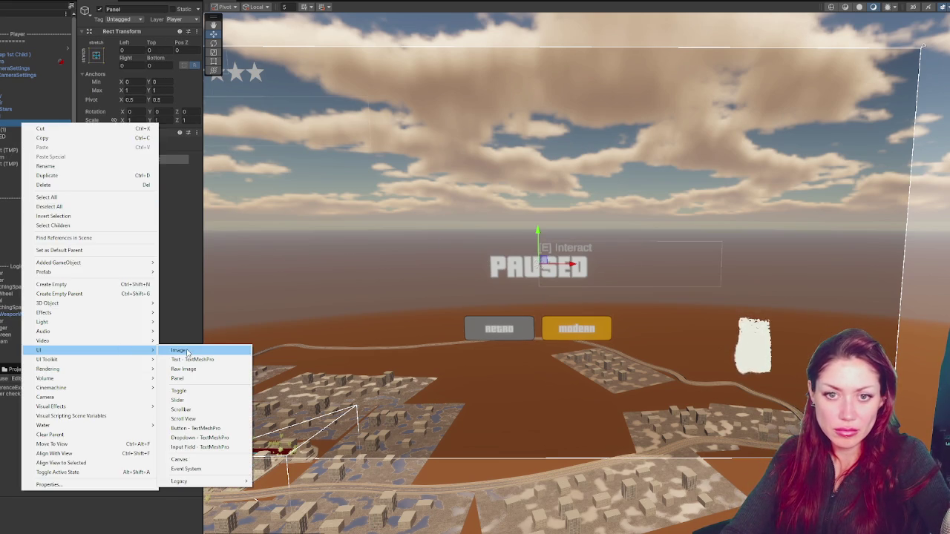
click(187, 359)
click(148, 197)
text(sdfedfsdf)
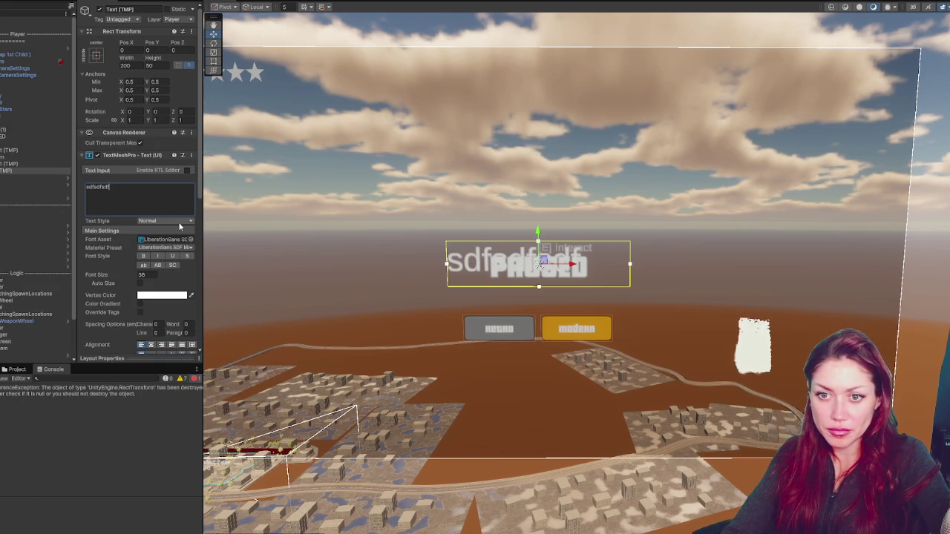
drag(538, 236, 539, 205)
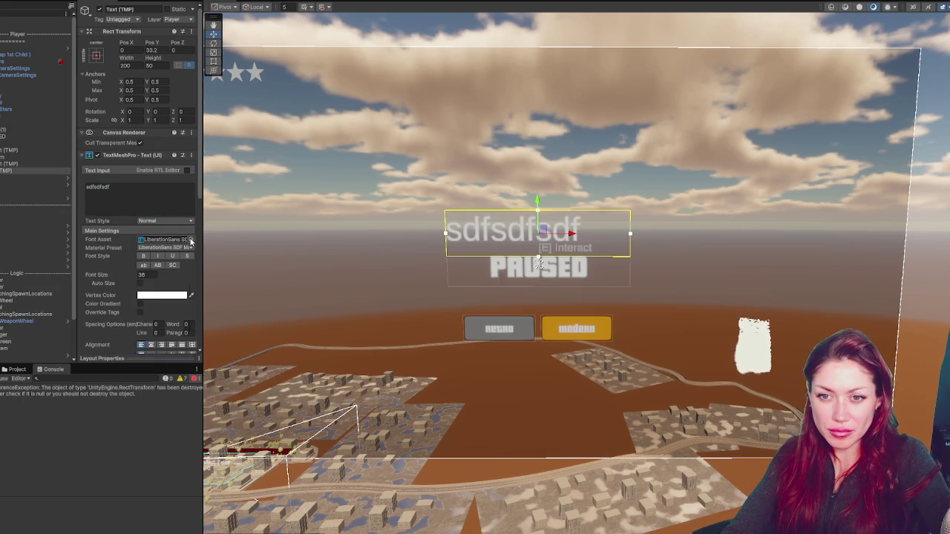
click(191, 239)
click(492, 206)
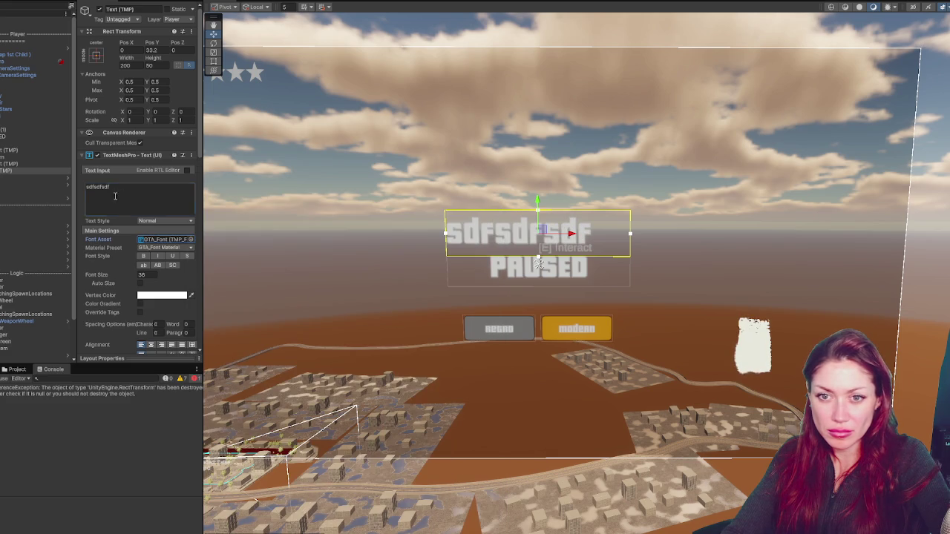
Step: Make it a centred 'Graphic style' label at size ~21, placed between PAUSED and the buttons
double_click(124, 198)
text(Graphics)
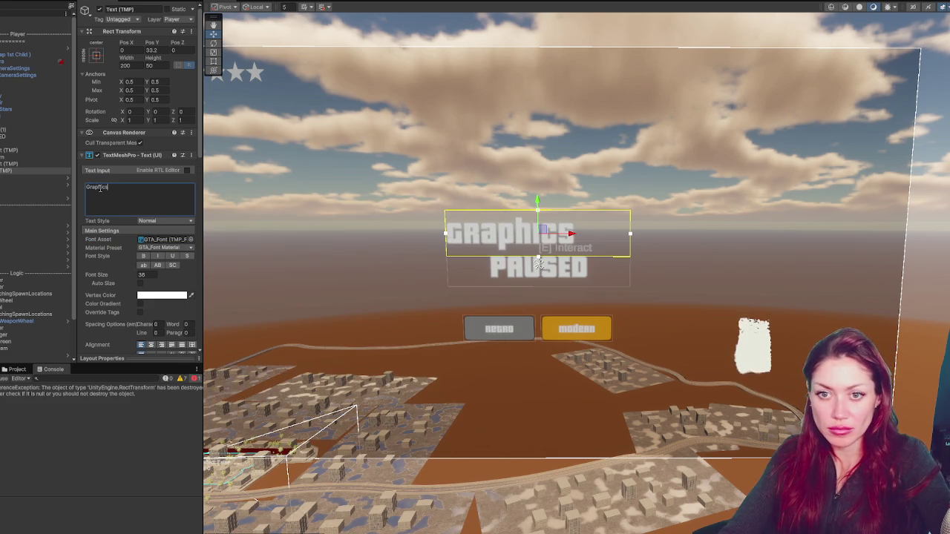
key(BackSpace)
text(style)
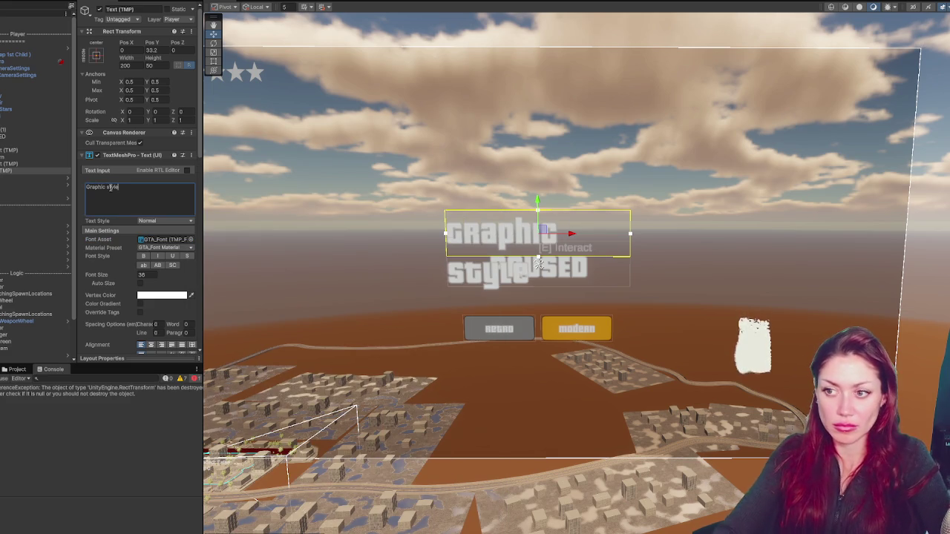
drag(89, 279, 75, 279)
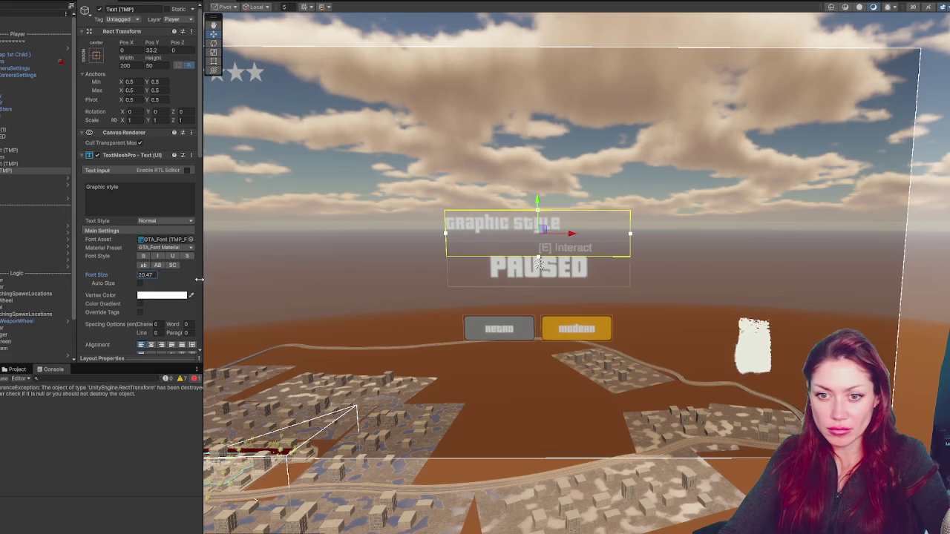
click(149, 346)
scroll(149, 308, down, 3)
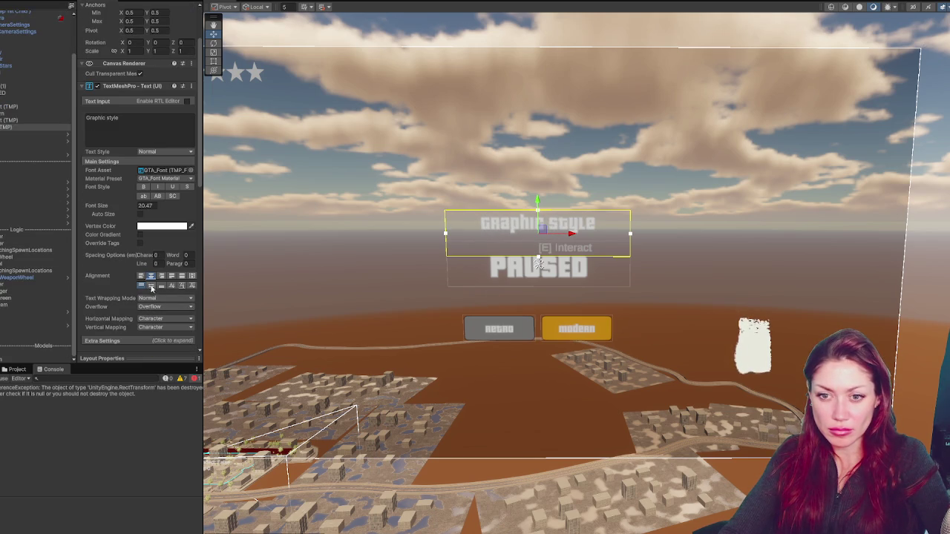
click(151, 285)
drag(538, 200, 539, 267)
Step: Move the PAUSED title higher and enlarge its font size to about 56
click(20, 93)
drag(551, 235, 550, 181)
drag(122, 208, 167, 206)
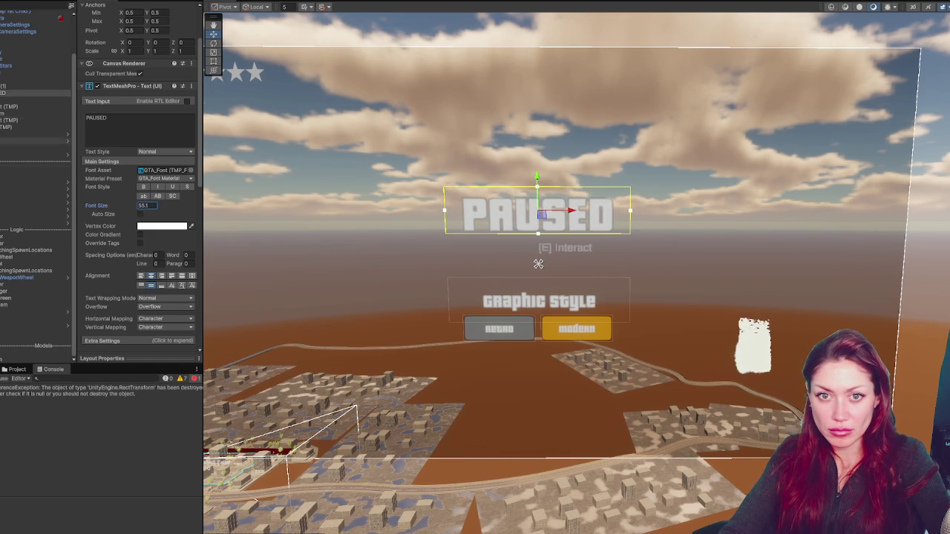
click(9, 98)
key(Left)
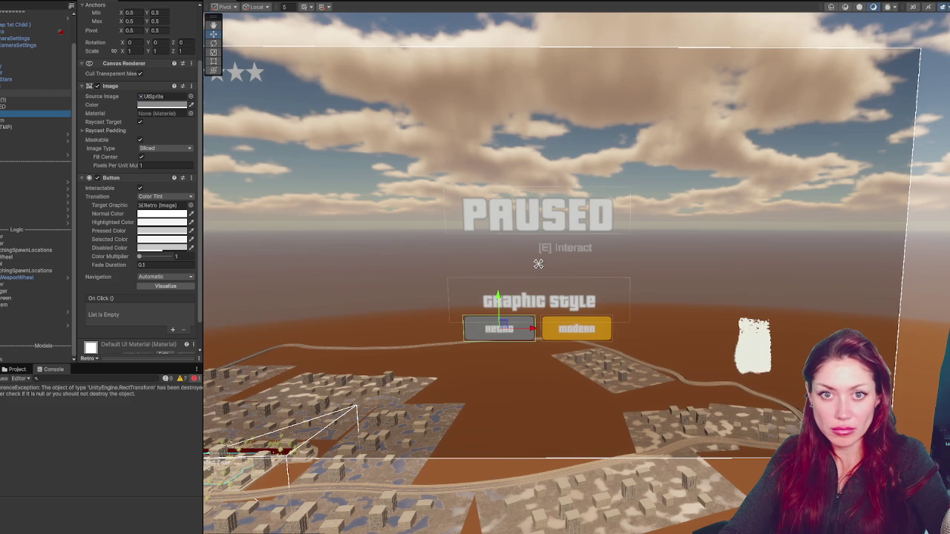
Step: Create an empty UI object named Graphics that stretches over its parent
right_click(22, 95)
click(22, 186)
click(95, 55)
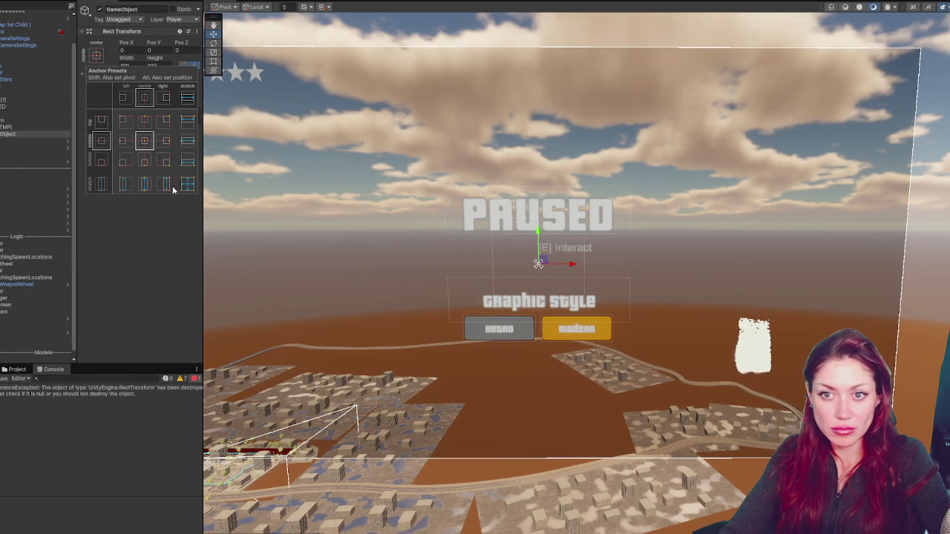
alt+click(187, 184)
click(148, 8)
text(Graphics)
Step: Parent the Graphic style label and Retro/Modern buttons under Graphics, centre-anchor it and raise it
click(4, 127)
shift+click(4, 113)
drag(4, 119, 3, 133)
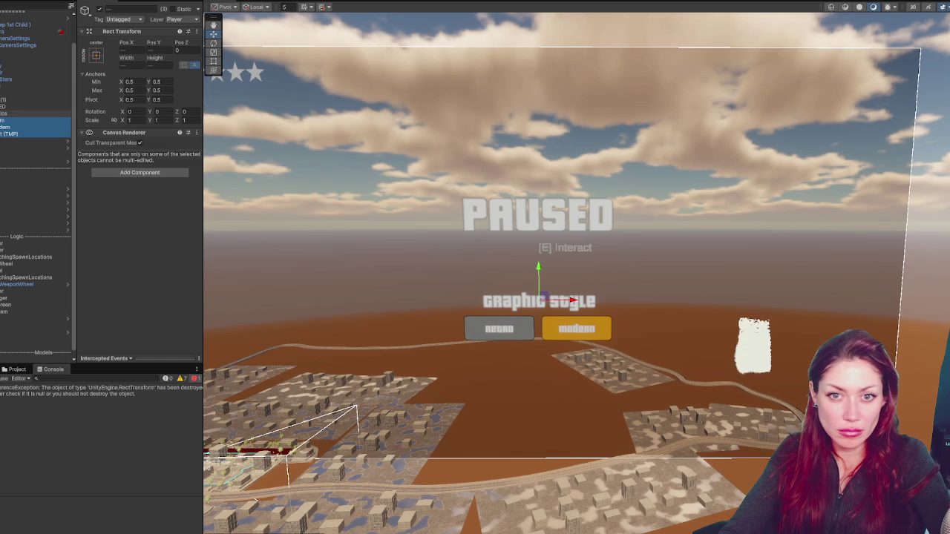
click(3, 113)
drag(539, 236, 546, 200)
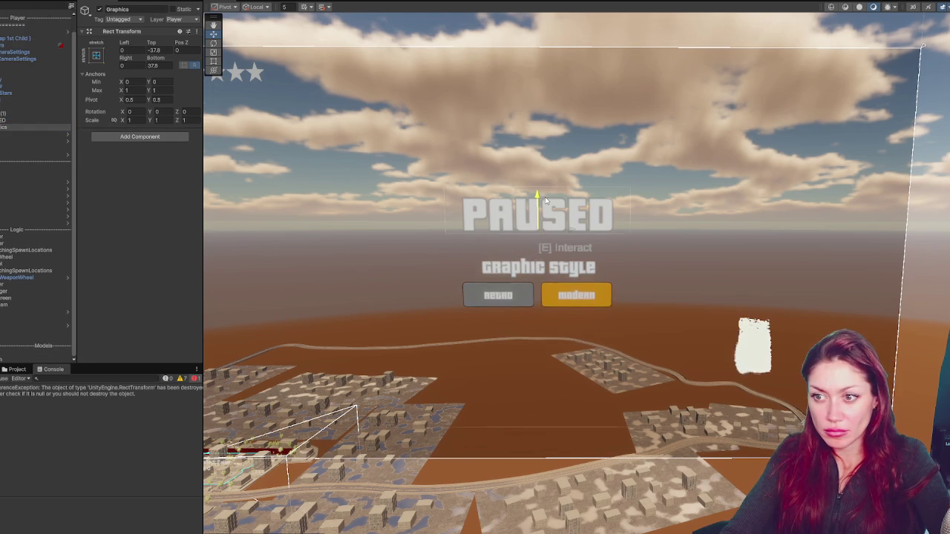
click(96, 56)
click(147, 138)
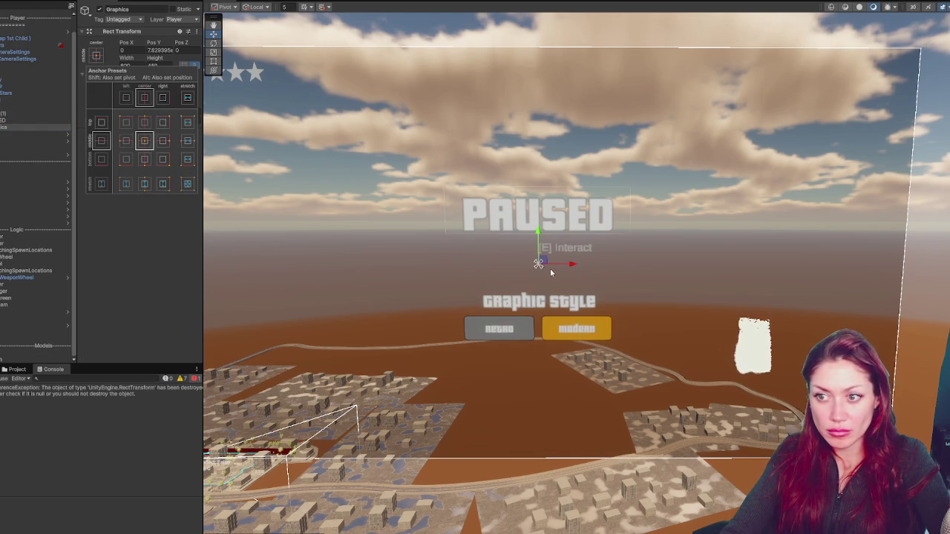
click(539, 264)
drag(537, 235, 544, 203)
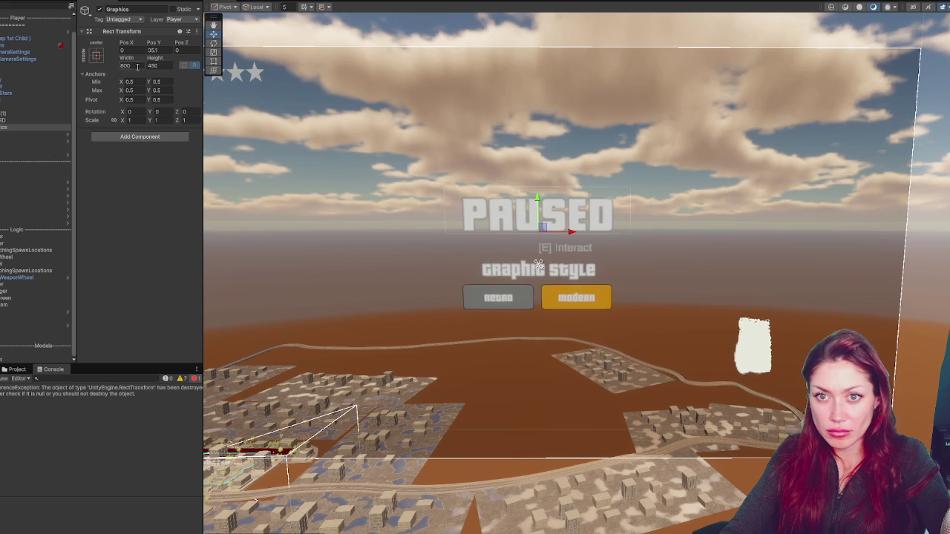
Step: Check the PAUSED title and background panel, then collapse the Logic group in the Hierarchy
click(8, 119)
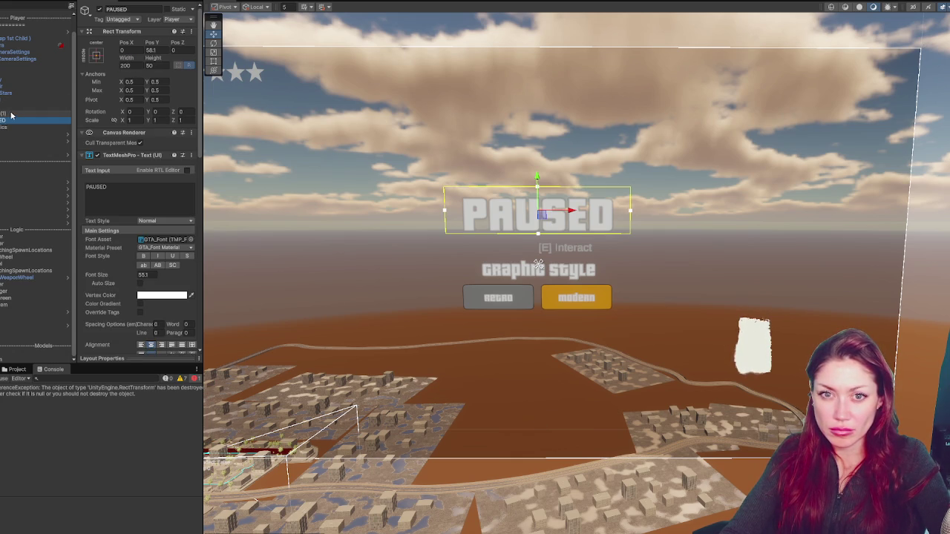
click(9, 112)
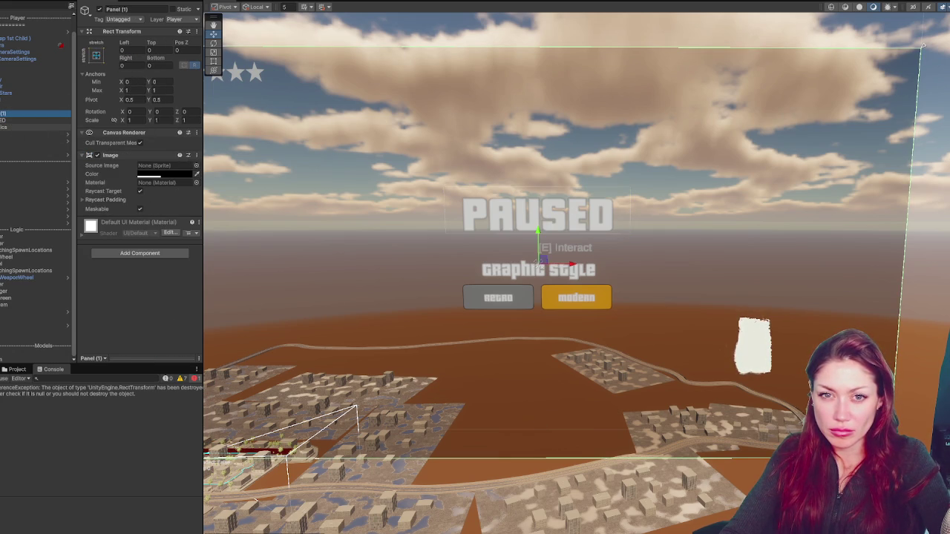
scroll(37, 61, up, 1)
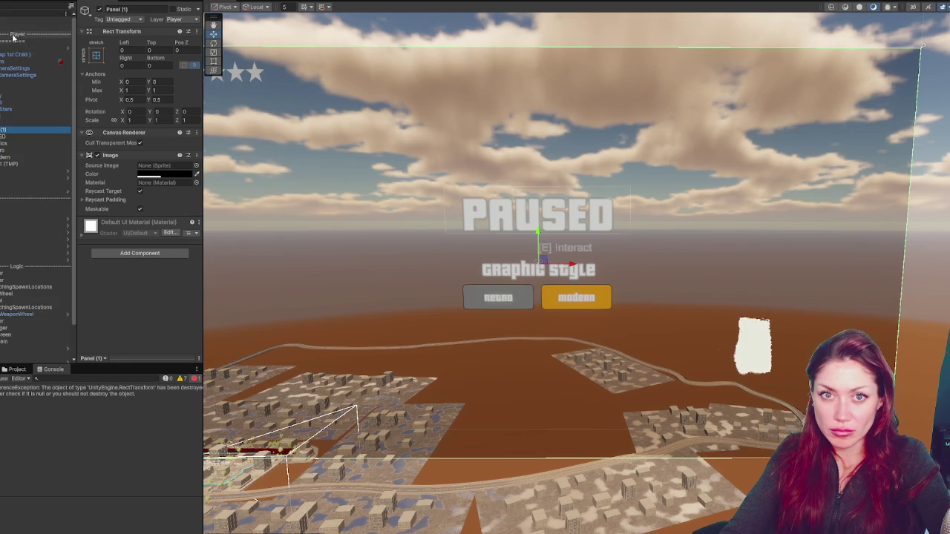
scroll(17, 90, down, 2)
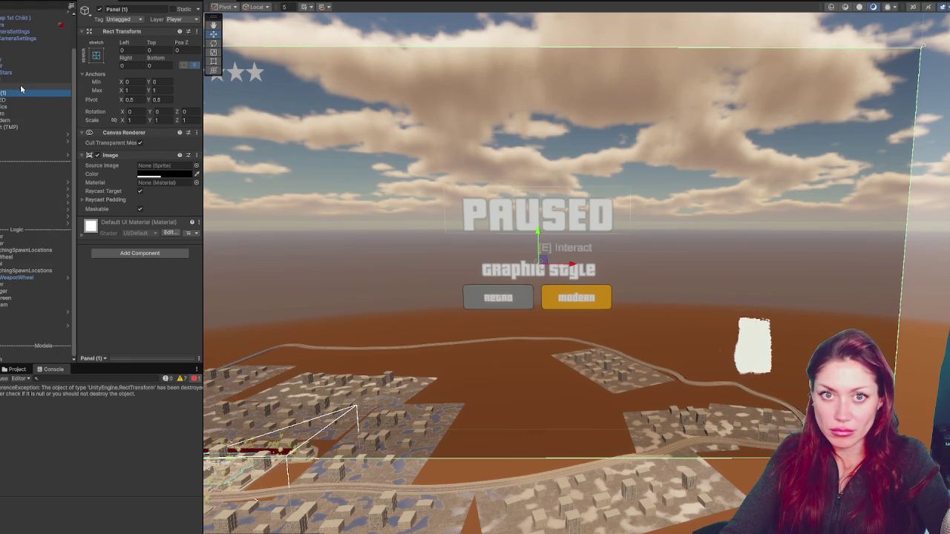
scroll(21, 89, up, 2)
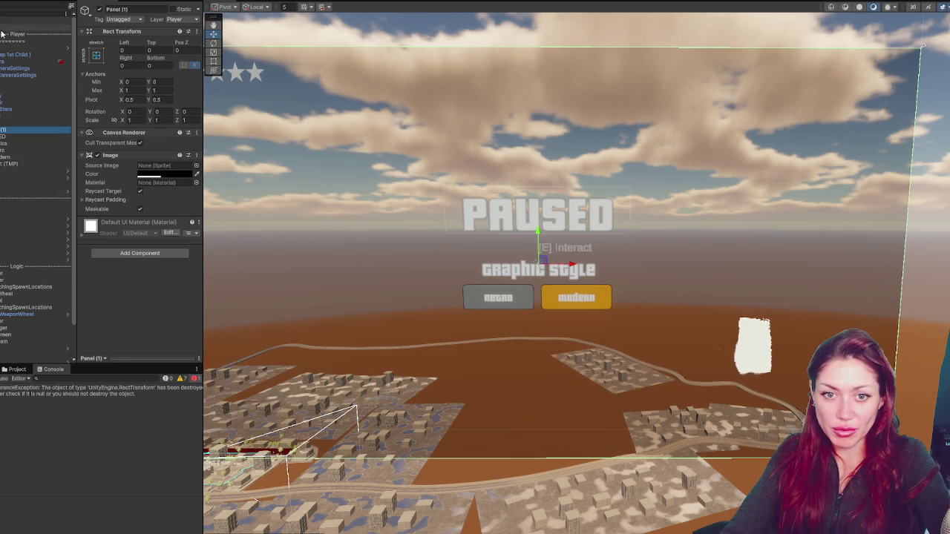
click(3, 267)
right_click(30, 198)
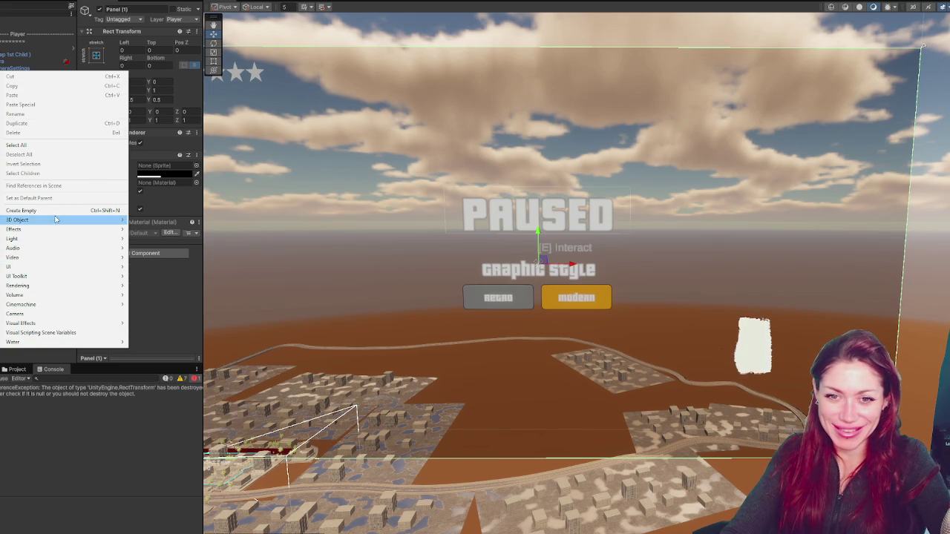
Step: Create an empty Controls object and attach a new PauseGame script to it
click(108, 212)
text(Controls)
key(Return)
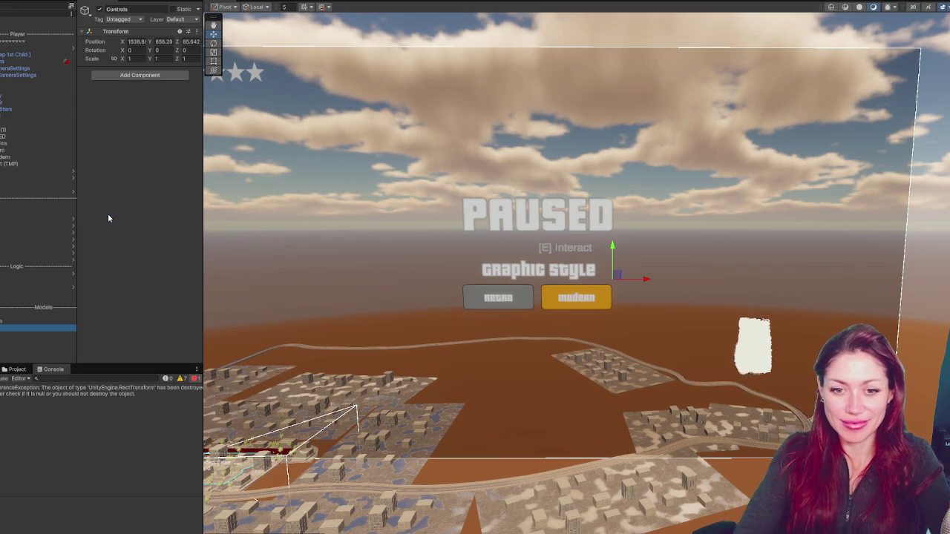
click(147, 75)
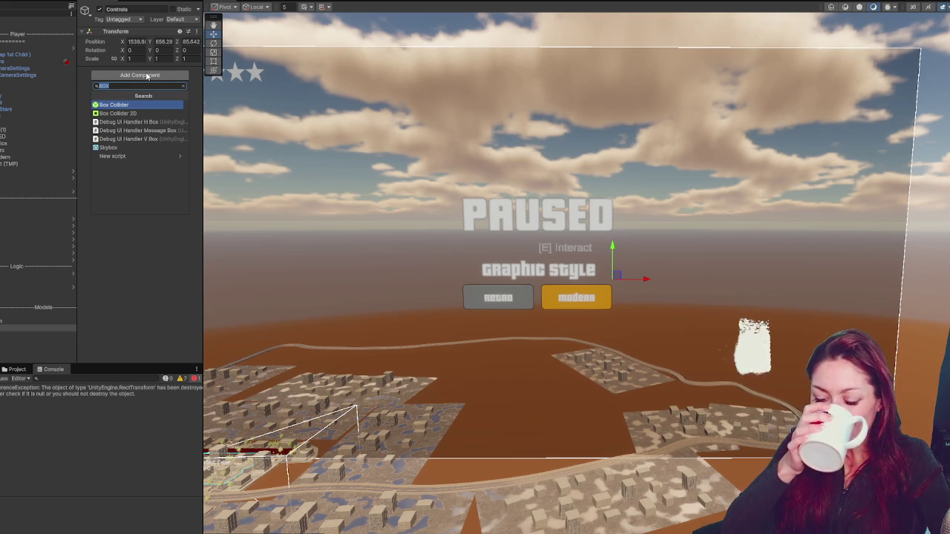
text(PauseGame)
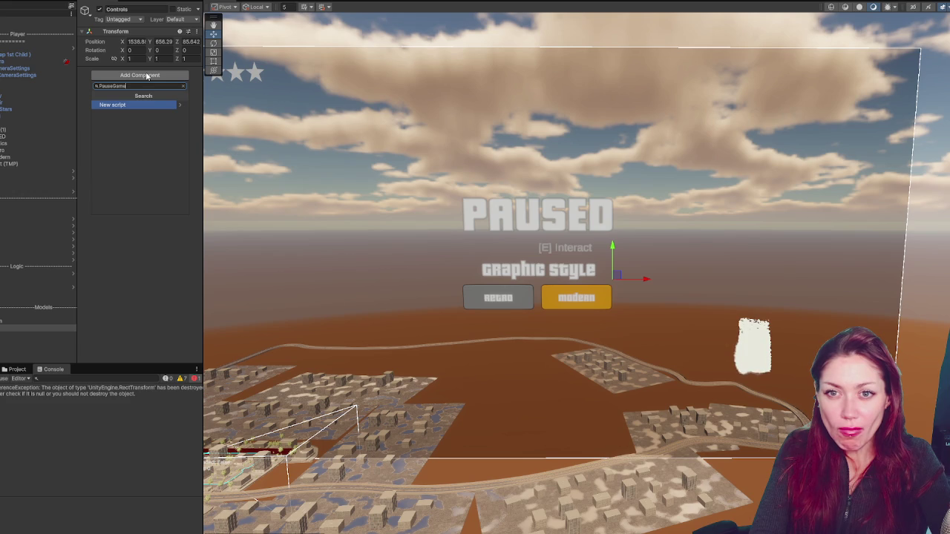
key(Return)
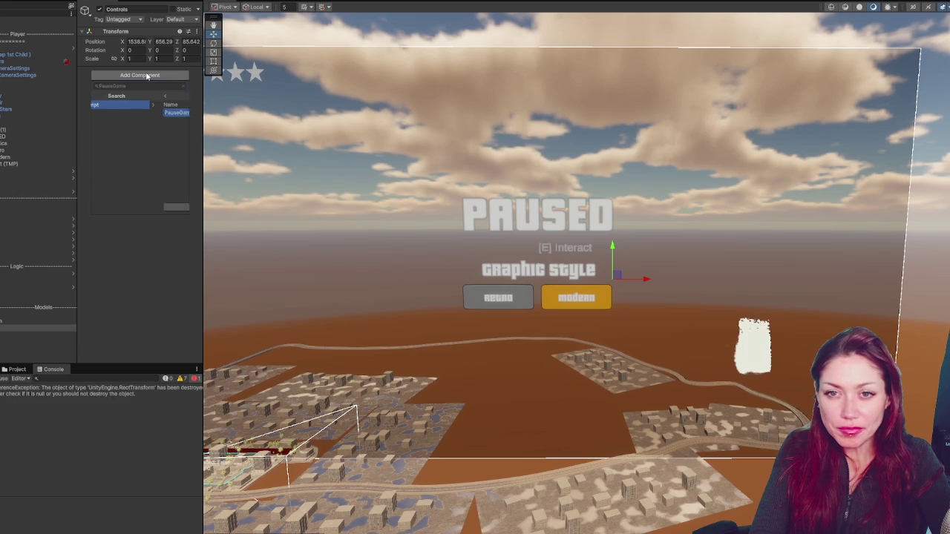
key(Return)
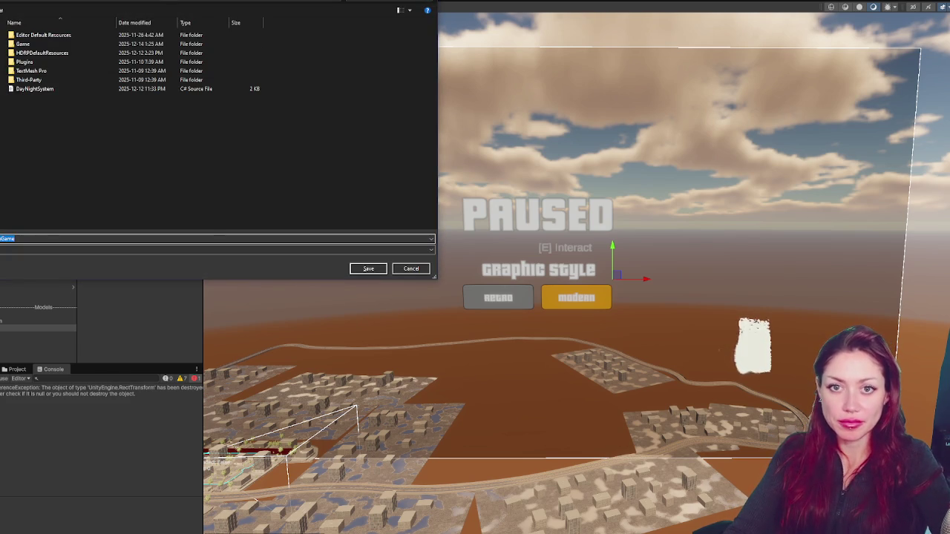
click(379, 269)
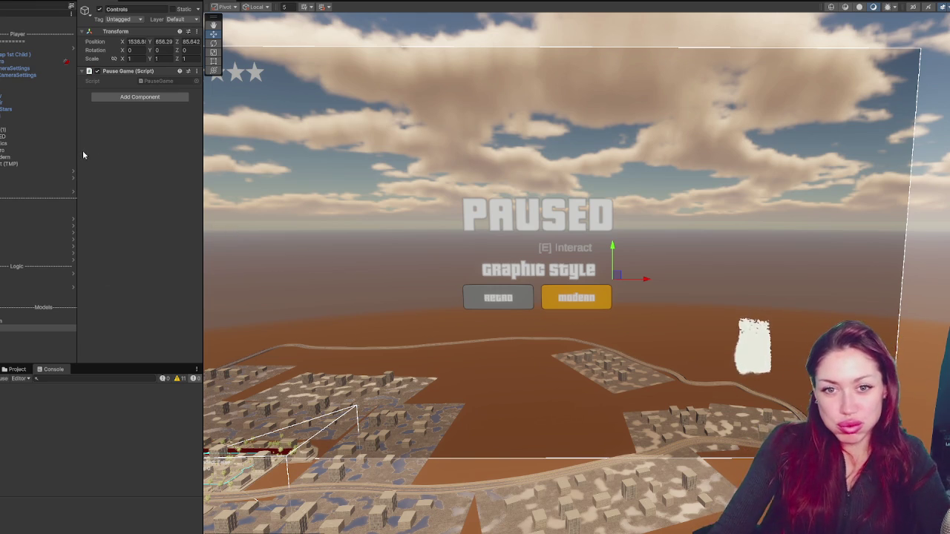
Step: Open the PauseGame script and select its default Start and Update methods
click(4, 122)
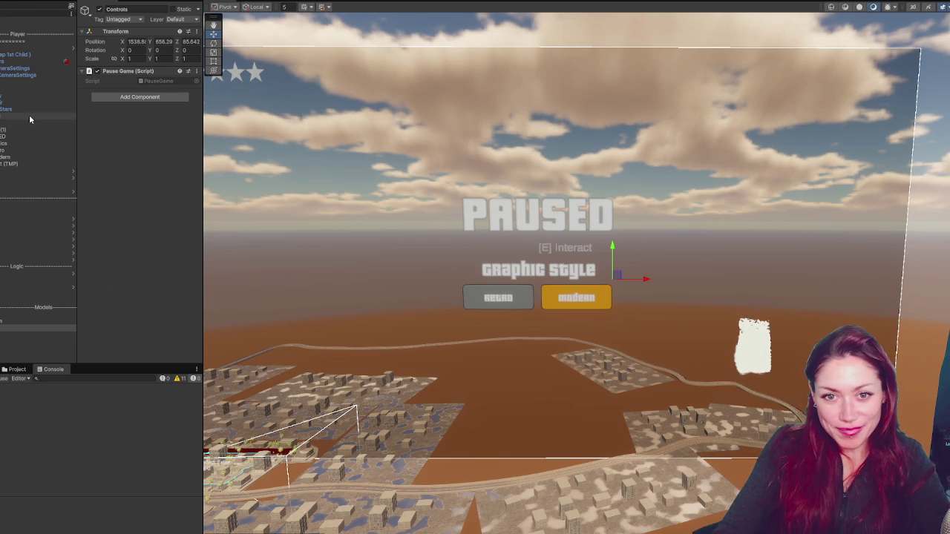
click(38, 287)
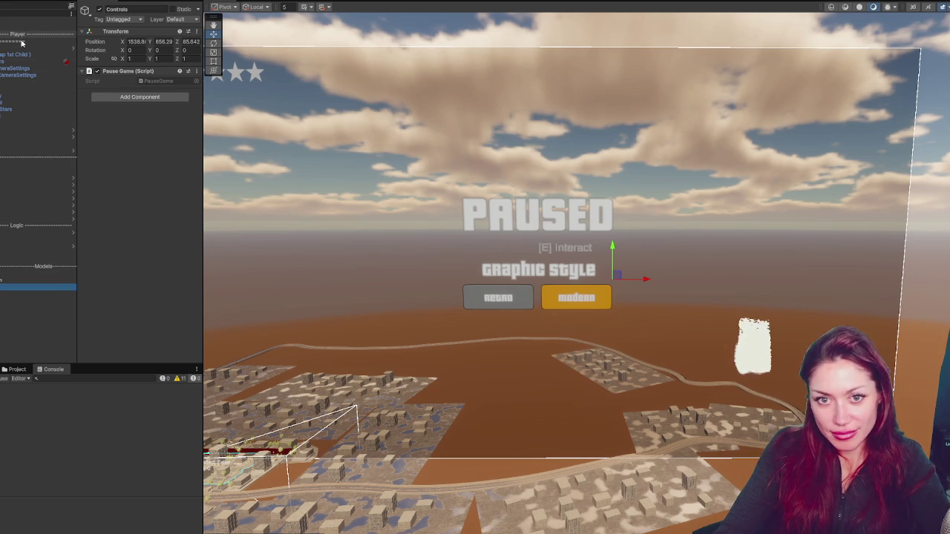
click(148, 84)
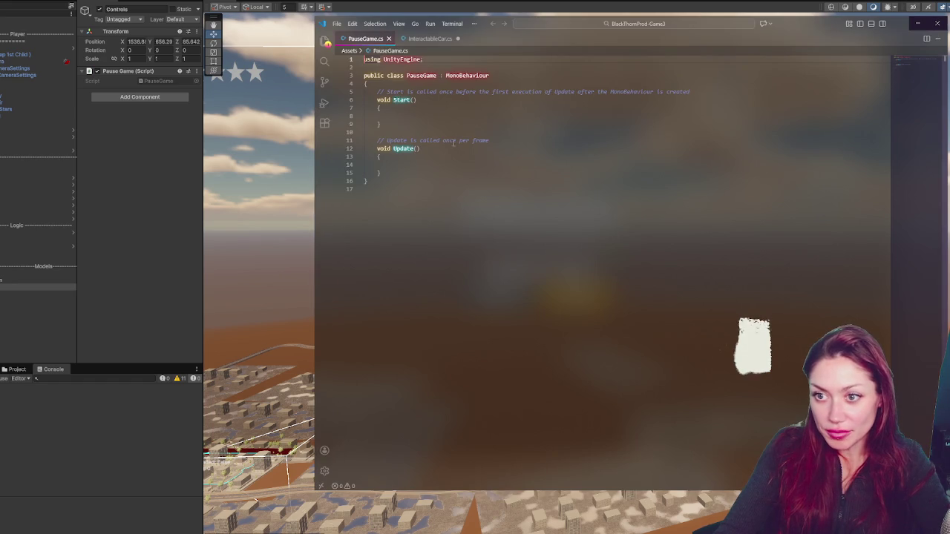
drag(387, 173, 349, 92)
Step: Replace the Start and Update stubs with empty PauseGame and UnpauseGame methods
key(BackSpace)
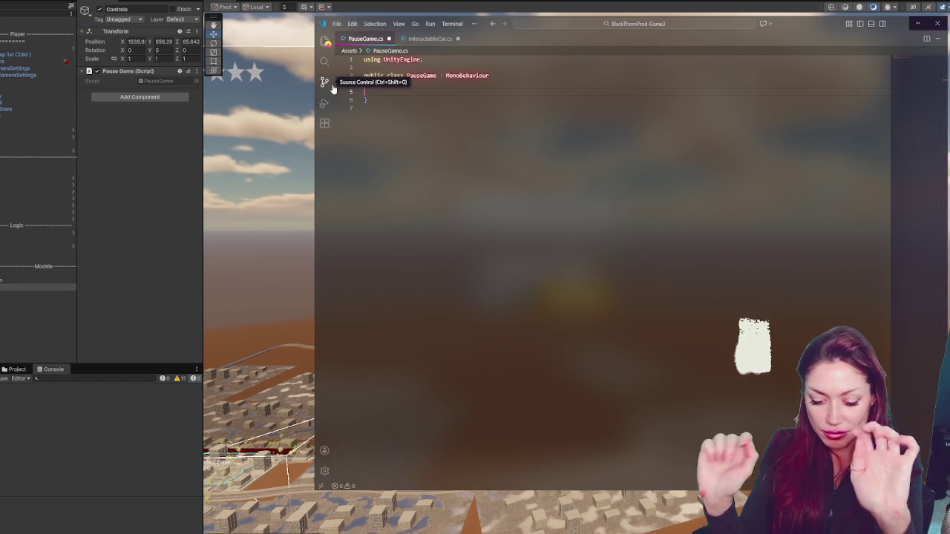
text(public )
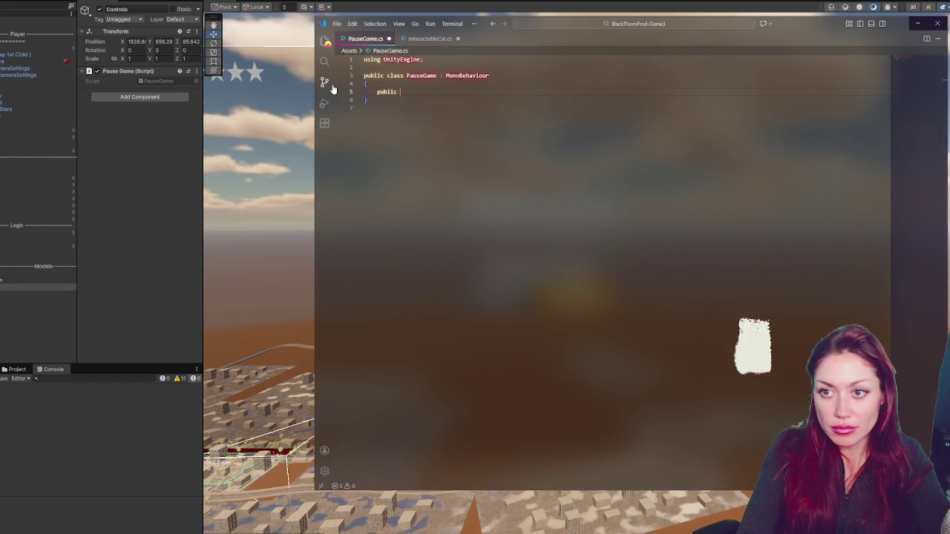
text(void PauseGame())
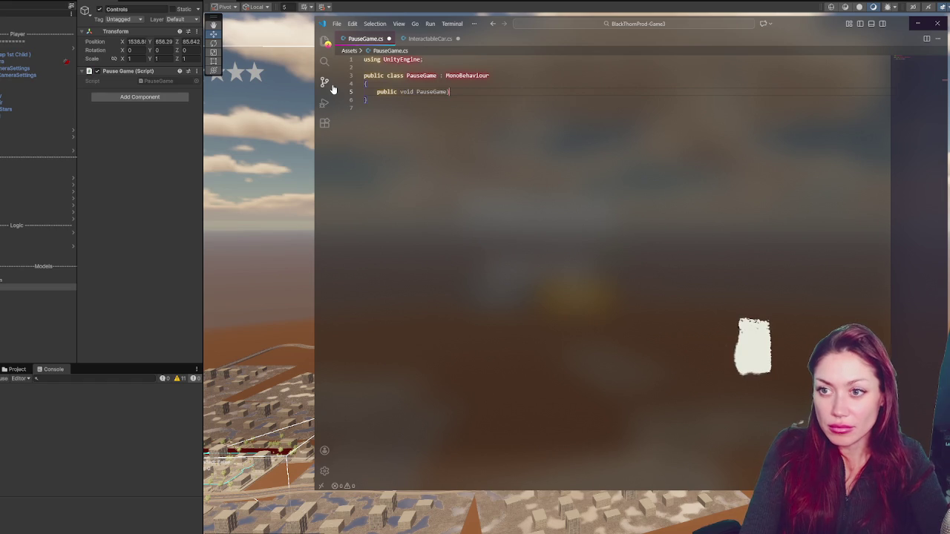
text({)
key(Return)
key(Return)
click(423, 116)
key(Return)
key(Return)
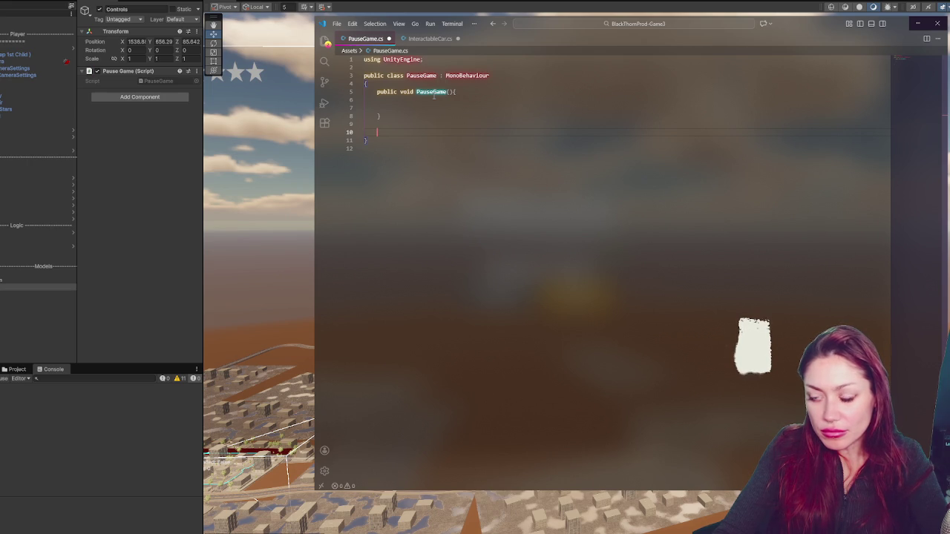
text(publ)
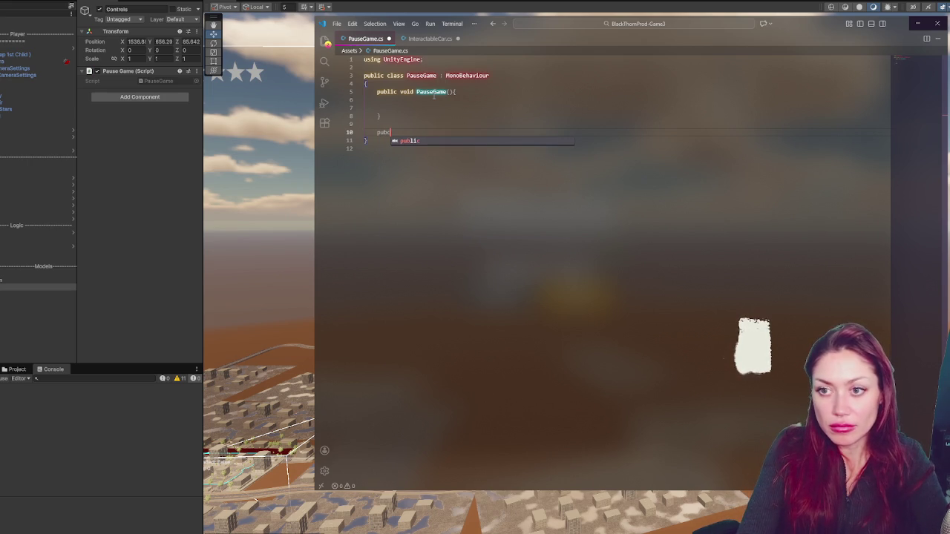
text(ic void )
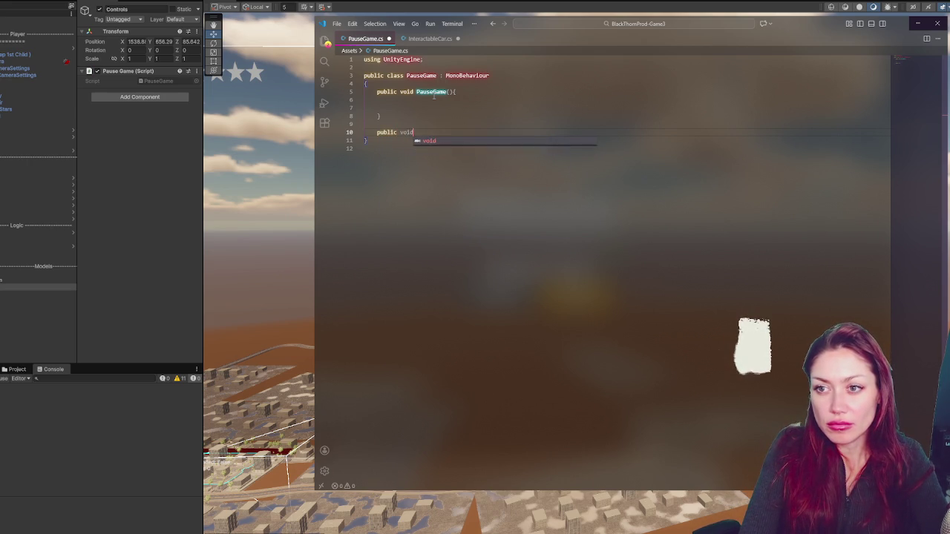
text(Res)
text(Game(){)
key(Return)
Step: Declare a bool isPaused field and add 'if(isPaused) return;' inside PauseGame
click(448, 90)
key(Return)
key(Return)
text(bo)
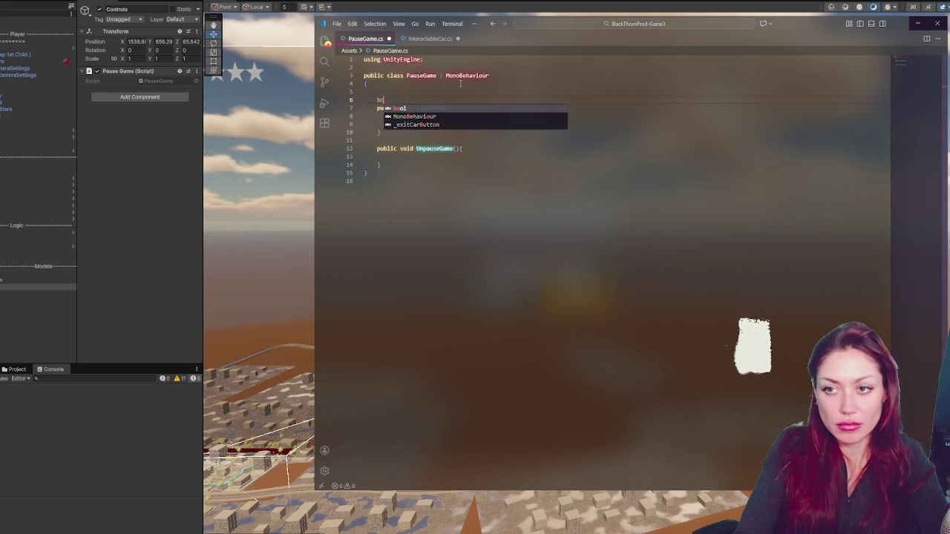
text(ol Paused;)
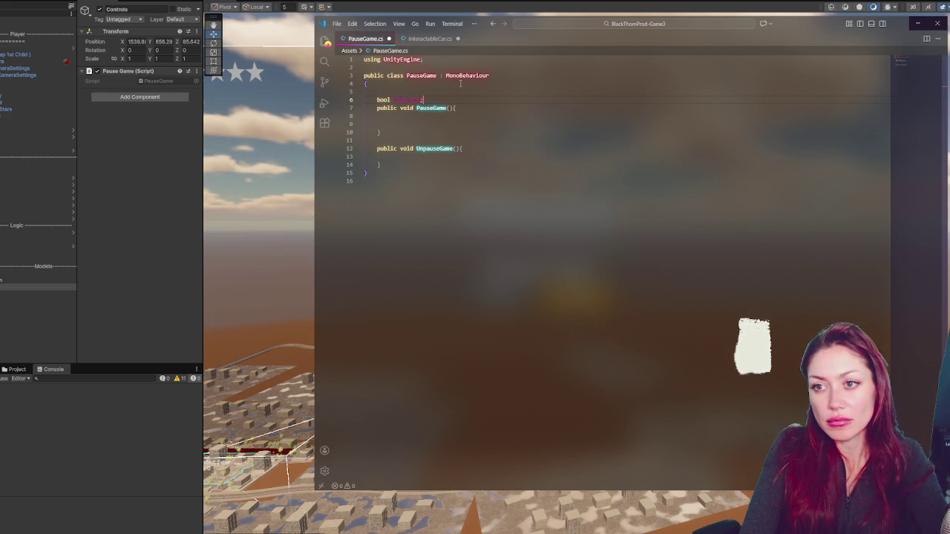
key(Return)
click(438, 125)
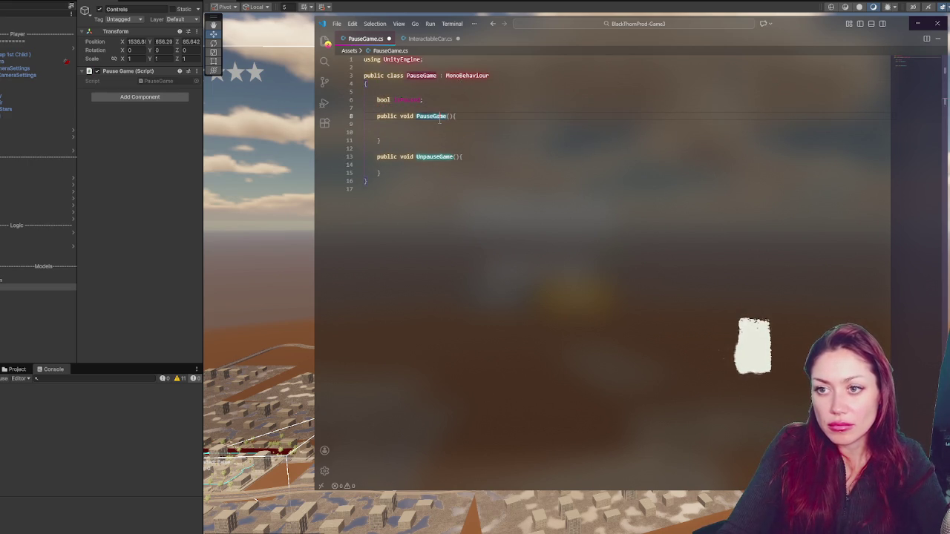
key(Tab)
key(Tab)
text(if(i)
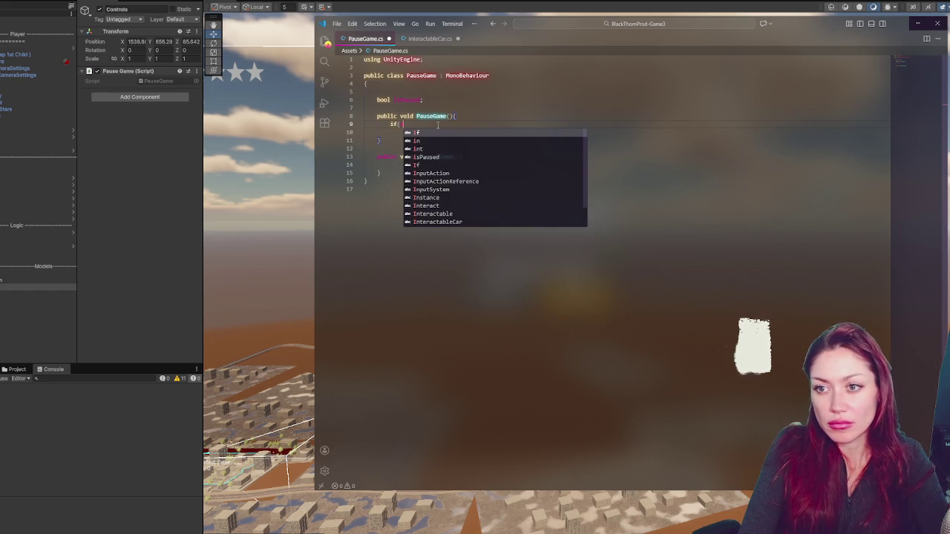
text(sPaused) return;)
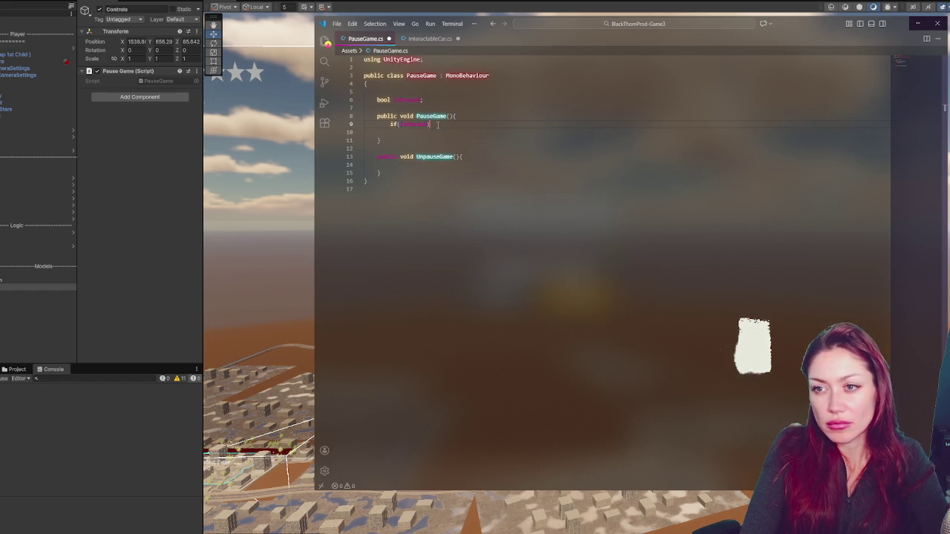
Step: Set isPaused = true in PauseGame and isPaused = false in UnpauseGame
key(Return)
key(Return)
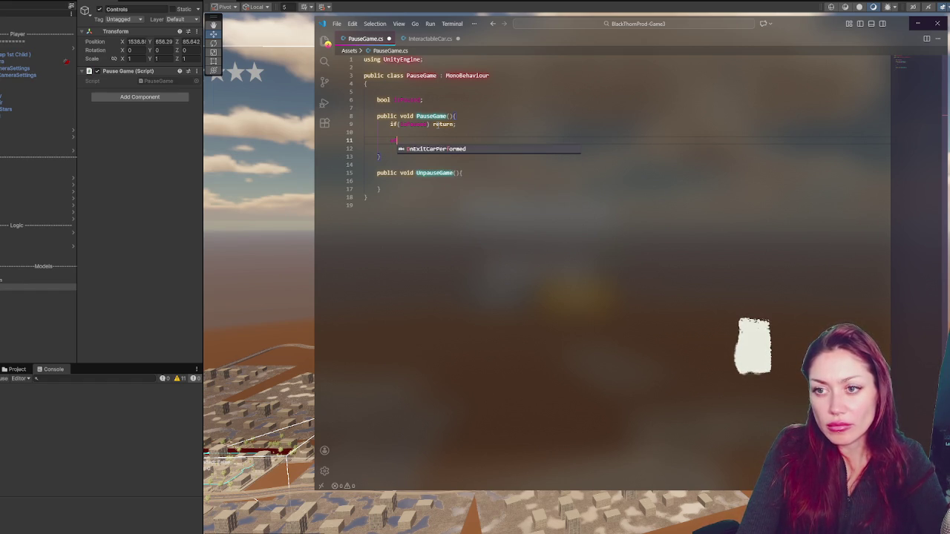
text(isPaused = true;)
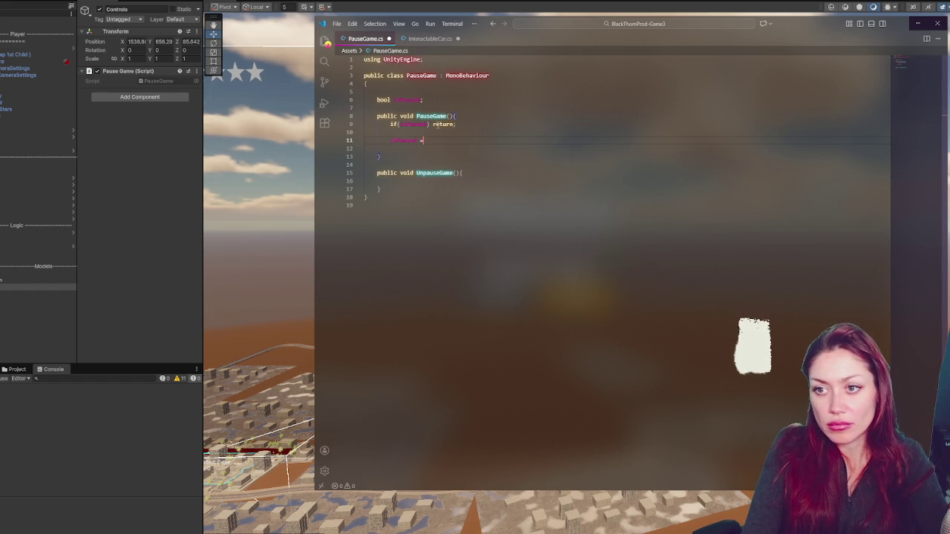
click(461, 172)
text({)
key(Return)
text(isPaused =)
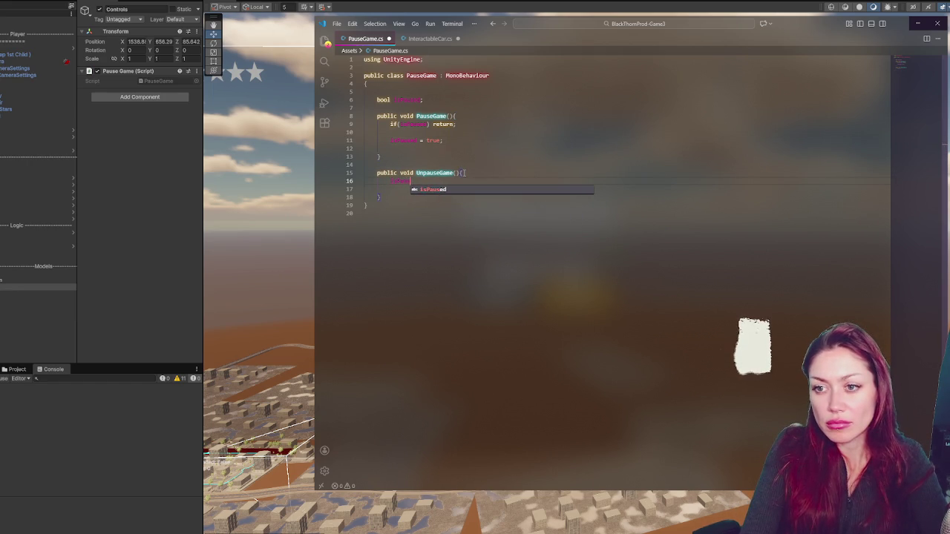
key(Return)
text(;)
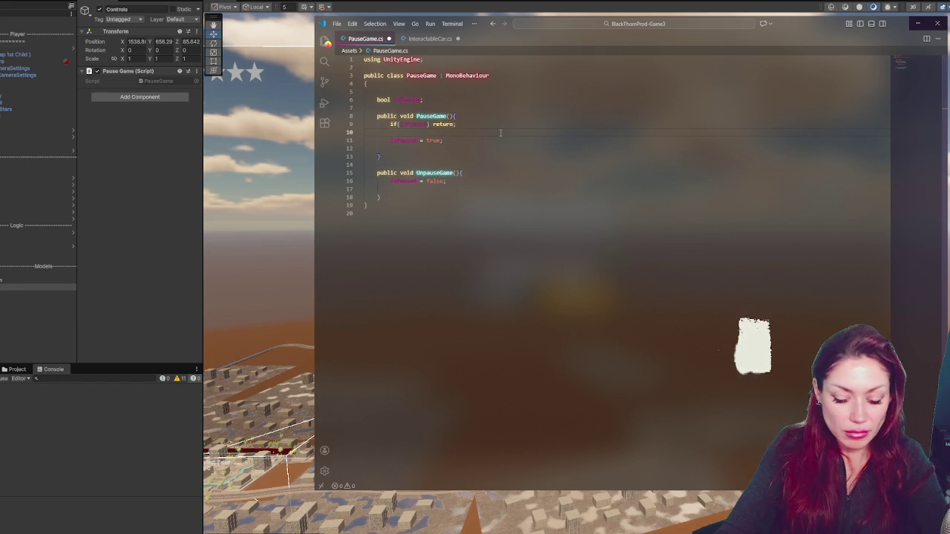
text(Time)
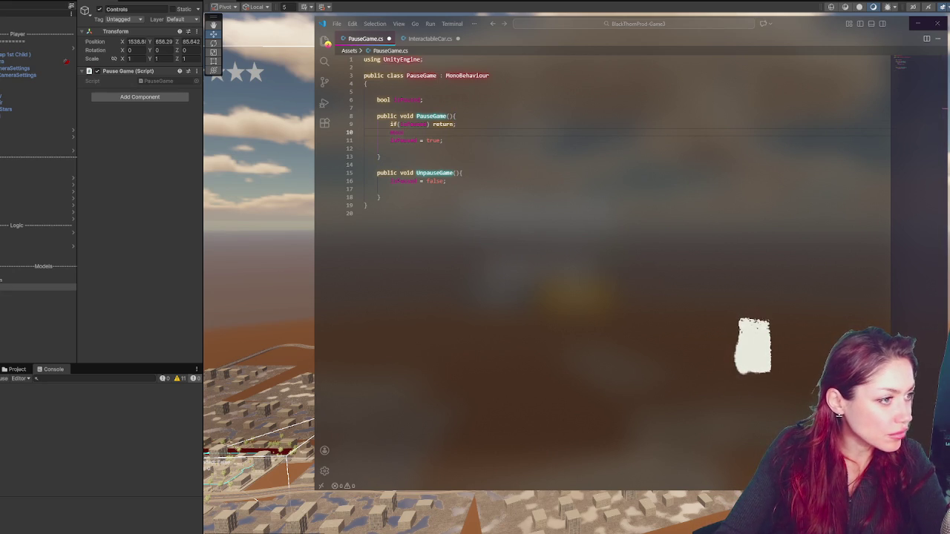
Step: Add a Cursor.lockState line to both PauseGame and UnpauseGame
click(408, 132)
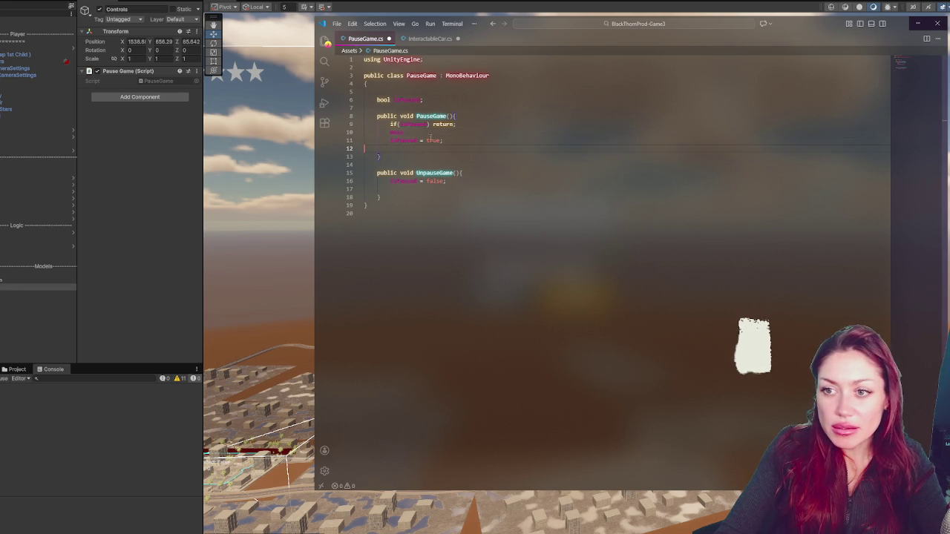
text(Paus)
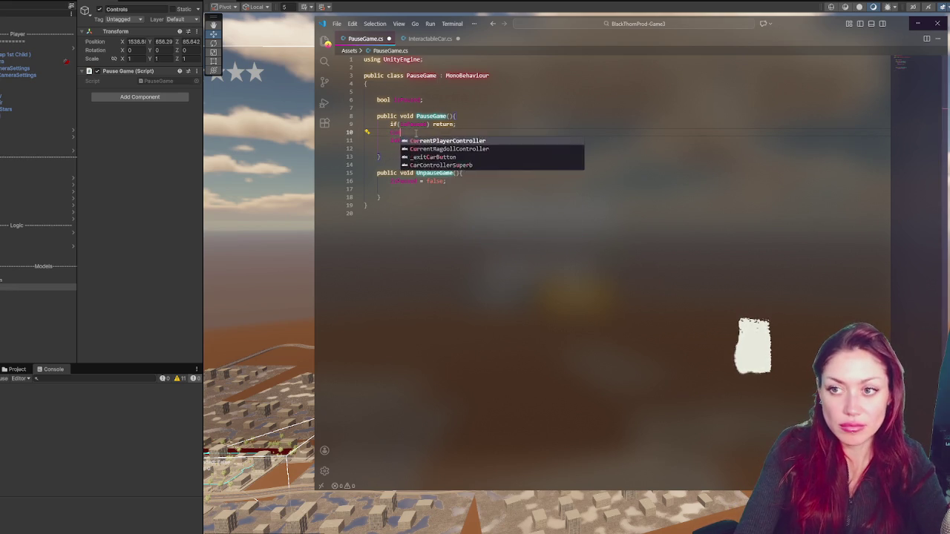
text(.timeScale =)
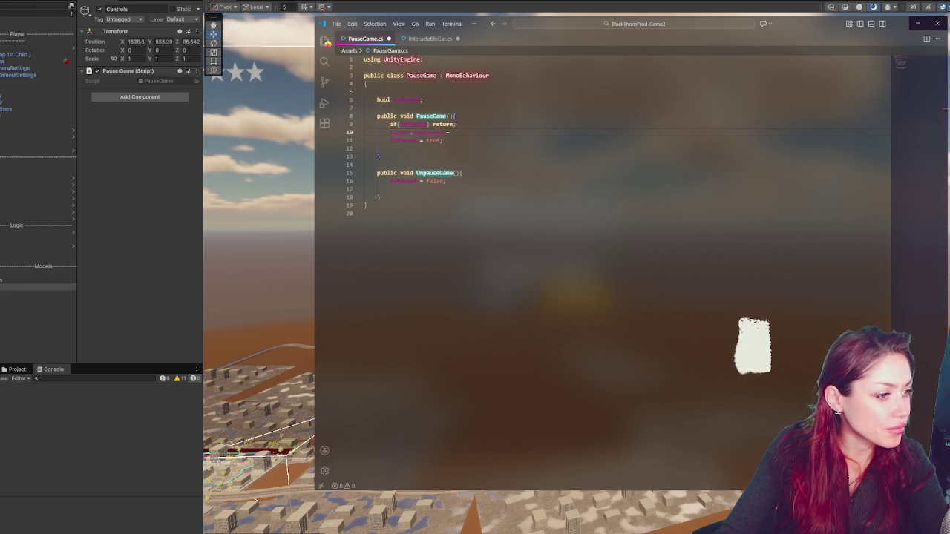
text(Curs)
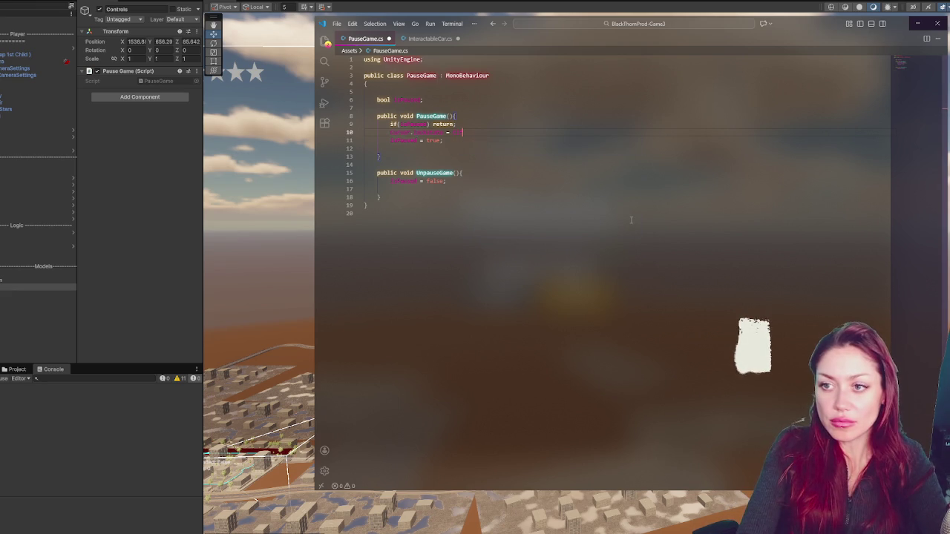
key(Tab)
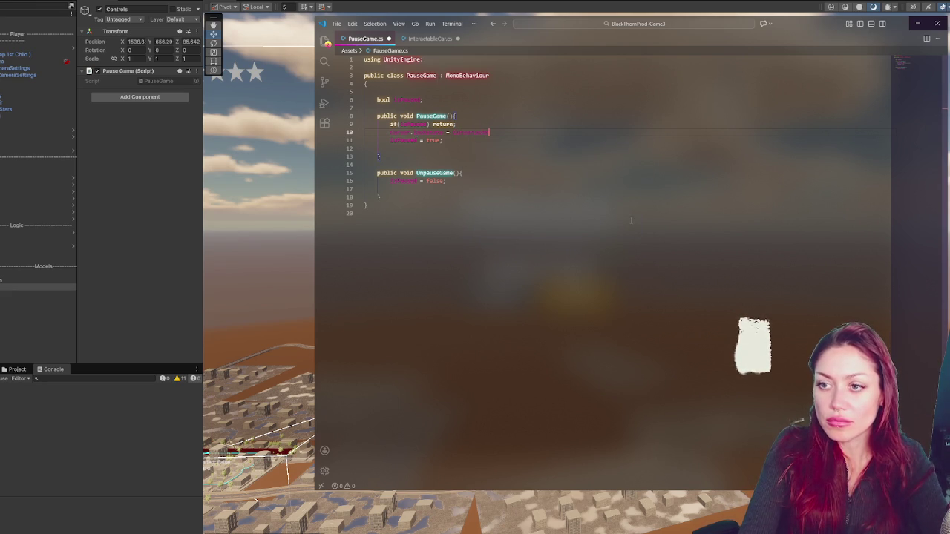
text(ke)
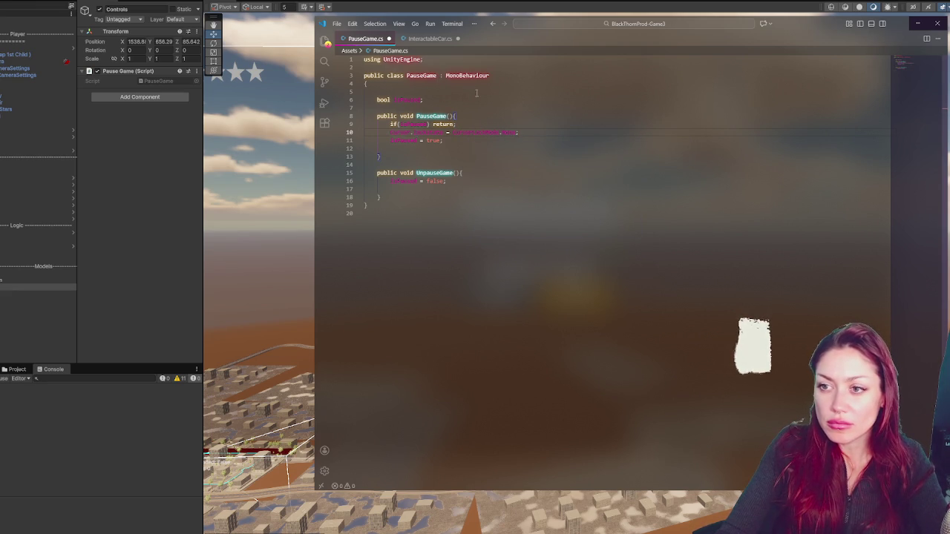
key(ctrl+x)
click(479, 166)
key(Return)
key(ctrl+v)
click(492, 132)
key(Return)
key(ctrl+v)
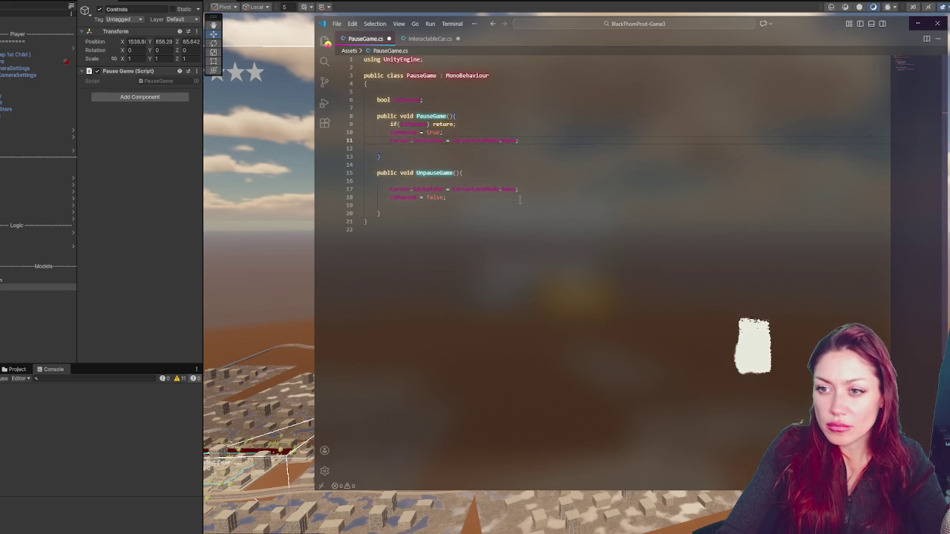
Step: Make UnpauseGame lock and hide the cursor, and PauseGame set Cursor.visible = true
double_click(511, 189)
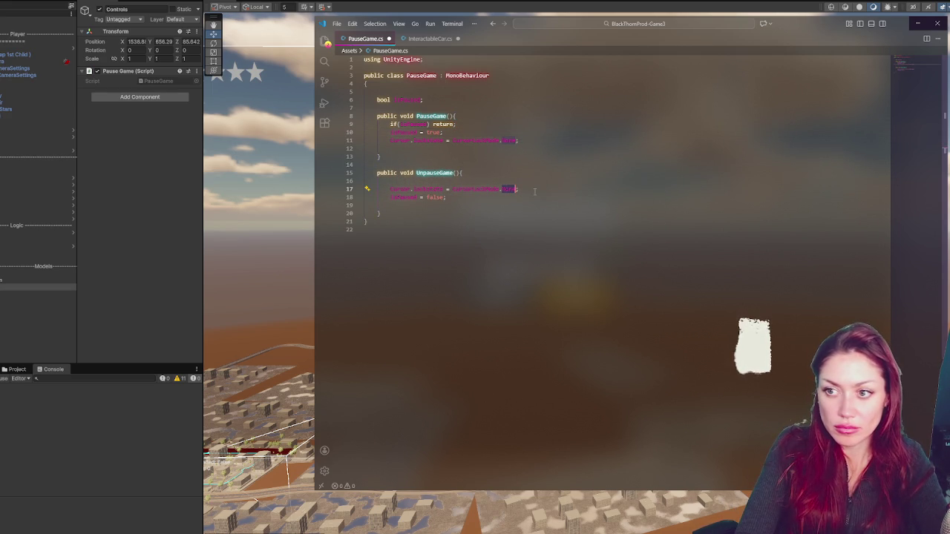
text(Locked)
click(524, 180)
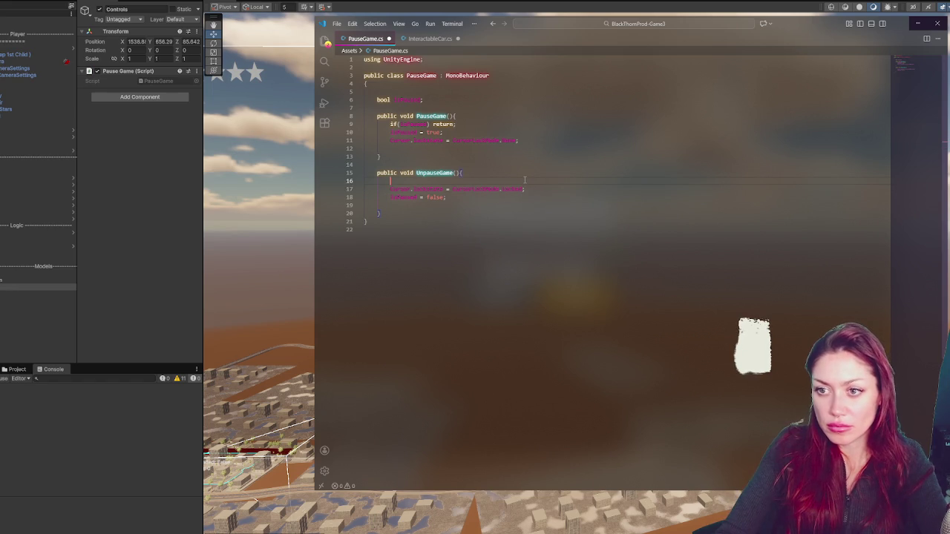
text(Cu)
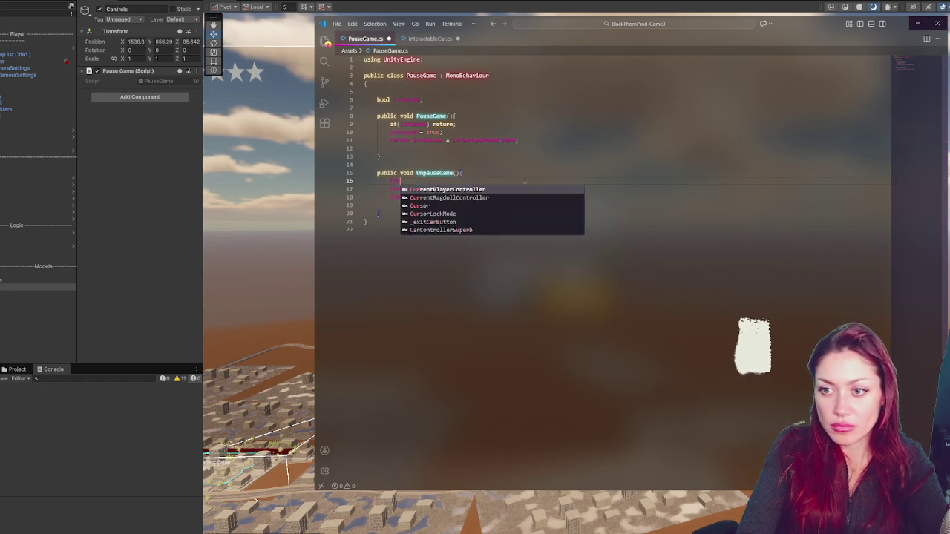
text(rsor.visible)
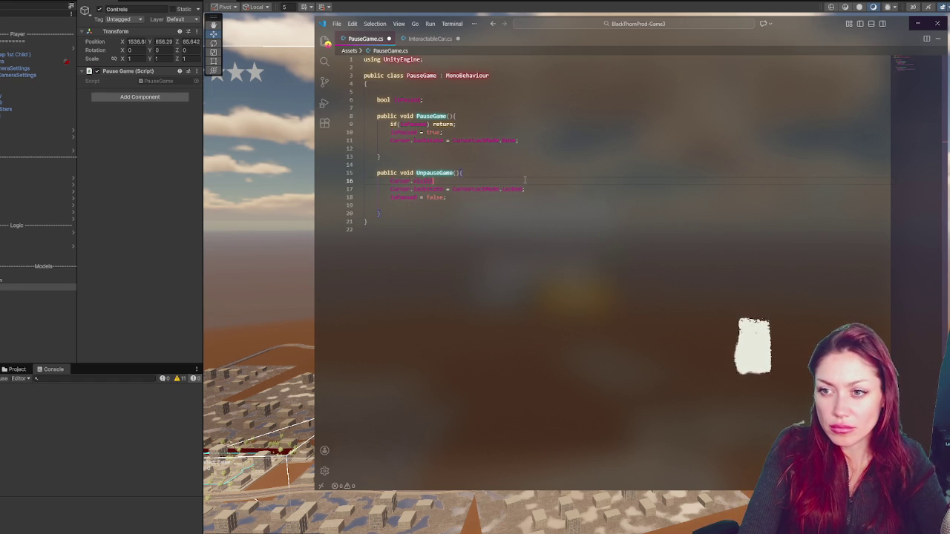
text( = false;)
key(shift+Up)
key(ctrl+c)
click(508, 132)
key(ctrl+v)
double_click(454, 140)
text(true;)
click(459, 130)
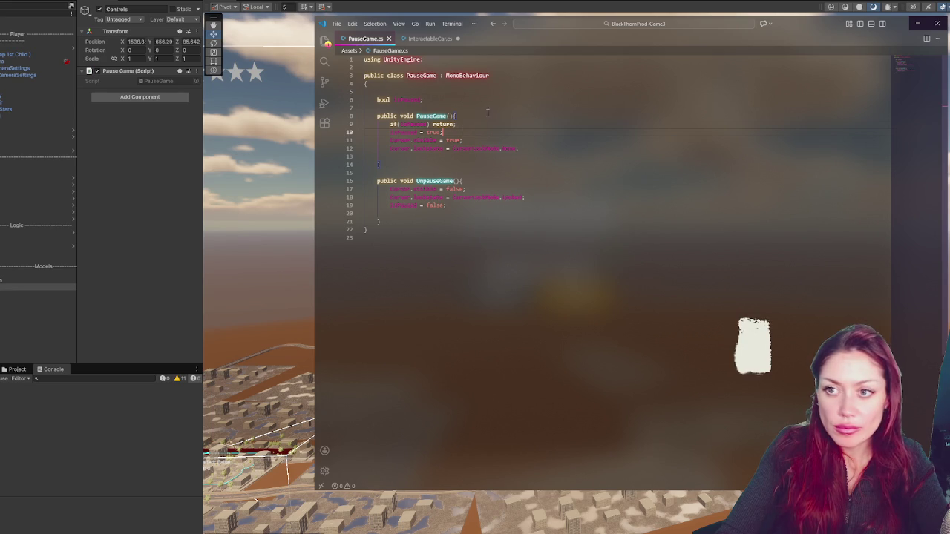
key(Return)
Step: Declare a '[SerializeField] GameObject pauseMenu;' field
text([Seriazel)
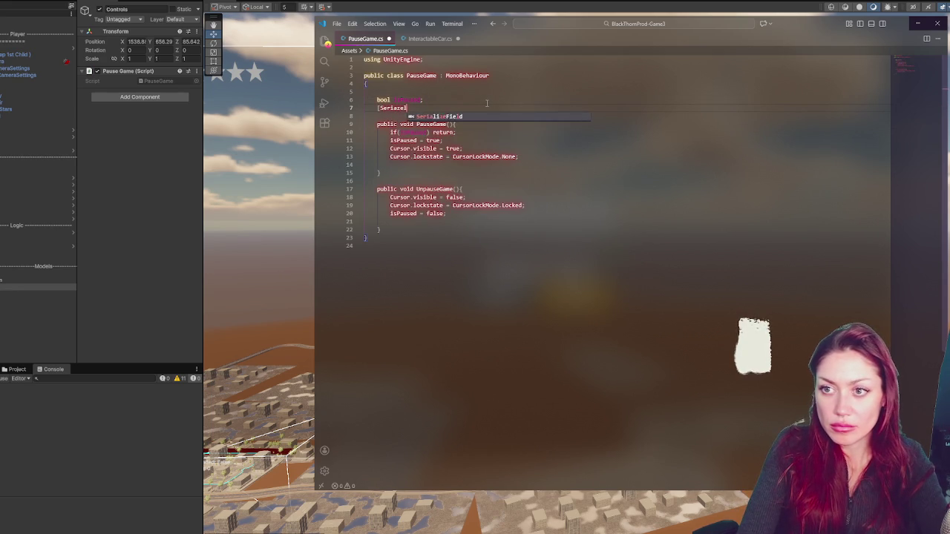
key(BackSpace)
key(BackSpace)
text(lizedField[)
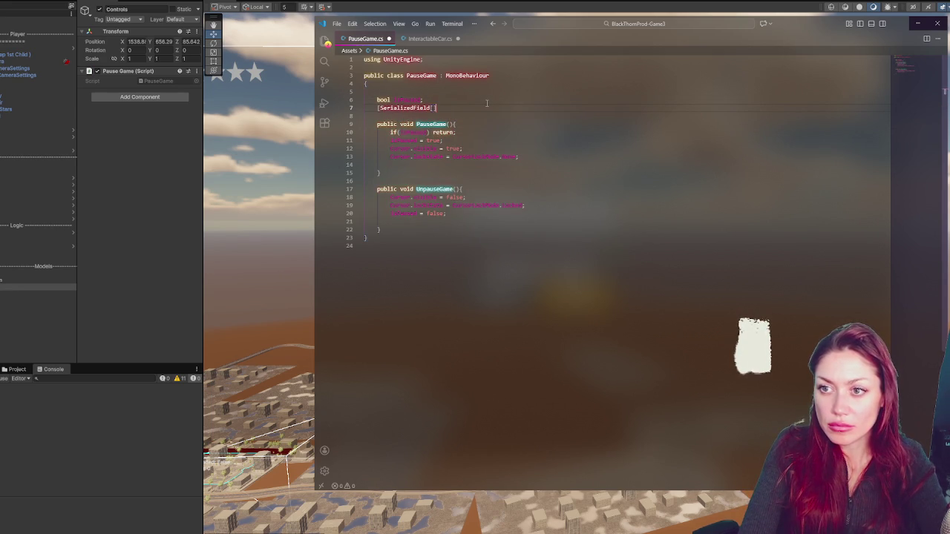
key(BackSpace)
text(] GameObj)
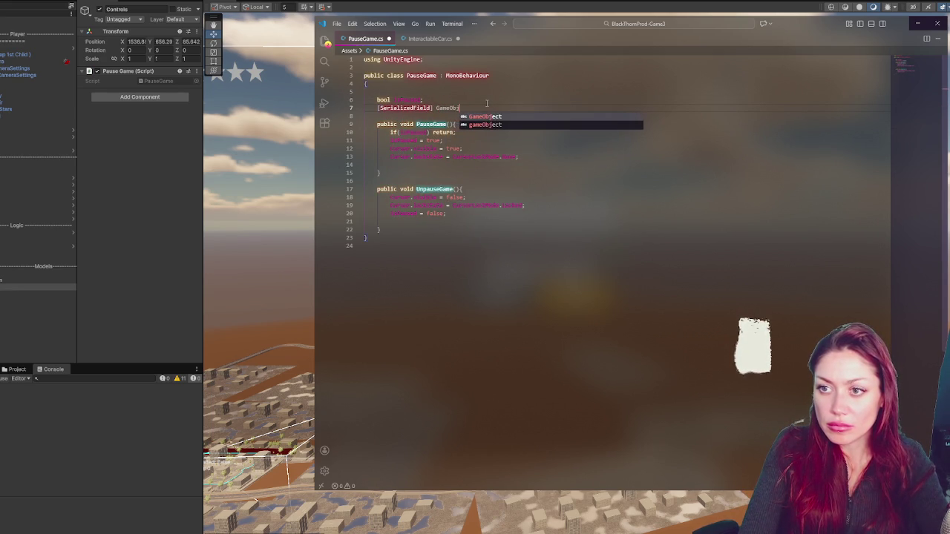
text(ect pauseMenu;)
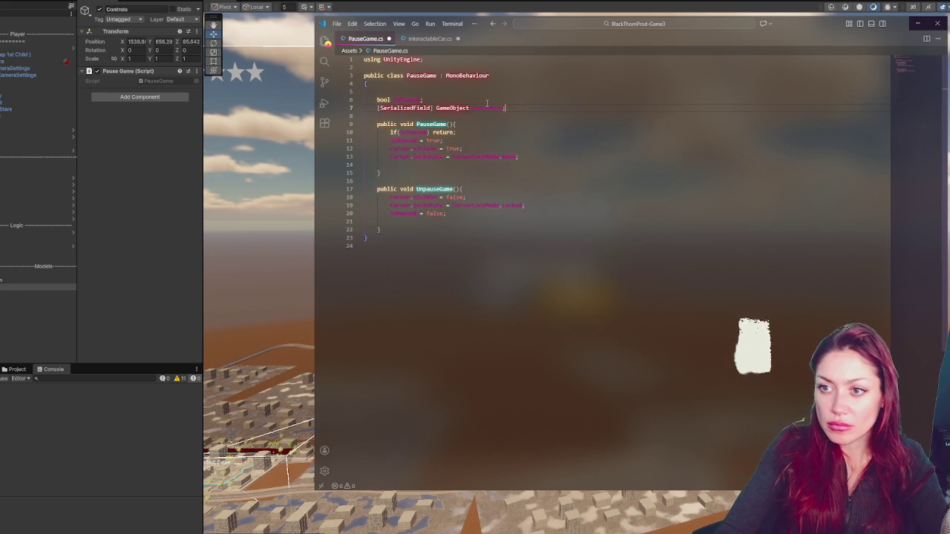
Step: Call pauseMenu.SetActive(true) in PauseGame and pauseMenu.SetActive(false) in UnpauseGame
click(495, 149)
key(Return)
text(pauseMenu.S)
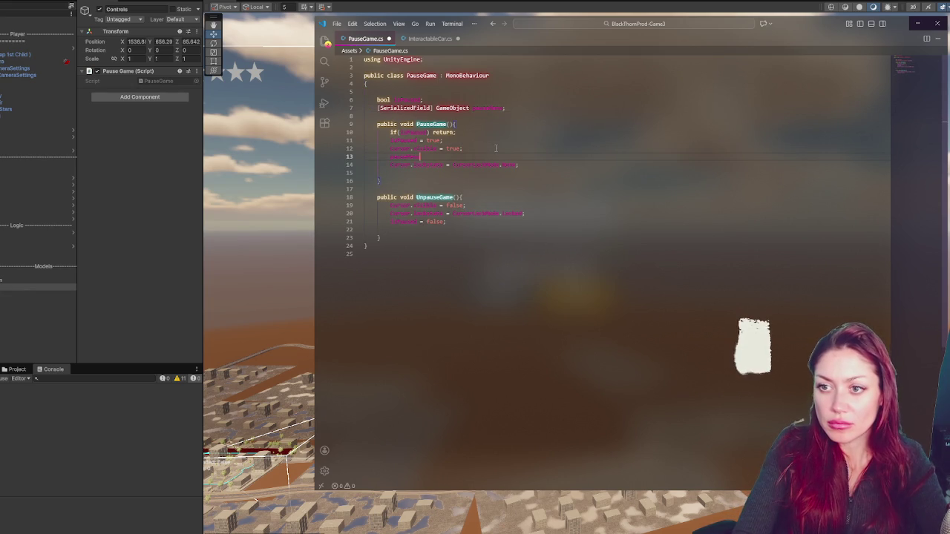
text(etActive()
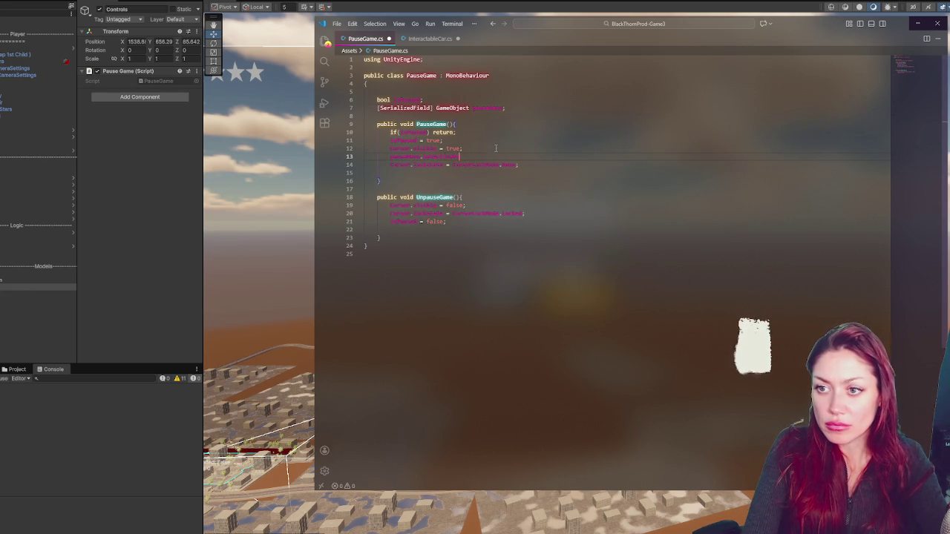
text(true);)
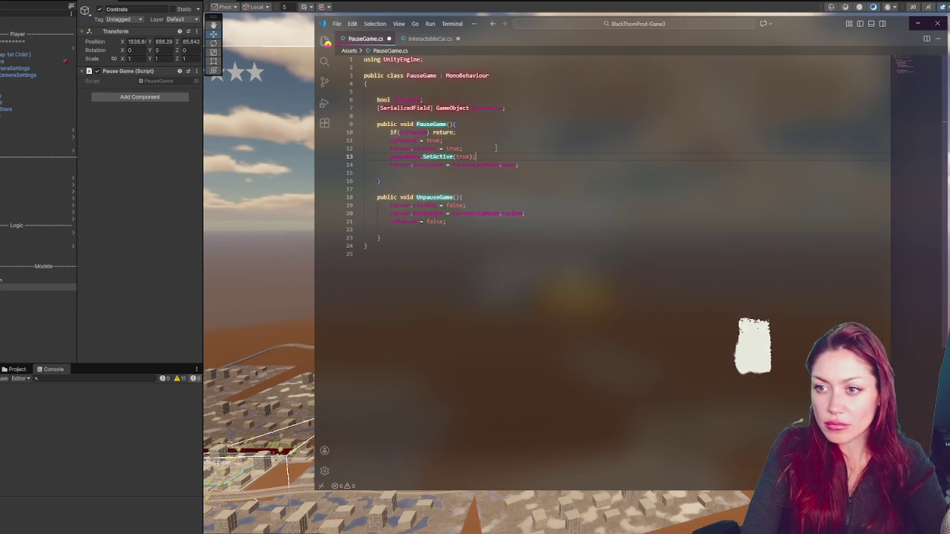
click(478, 230)
click(563, 213)
key(Return)
text(pauseMenu.S)
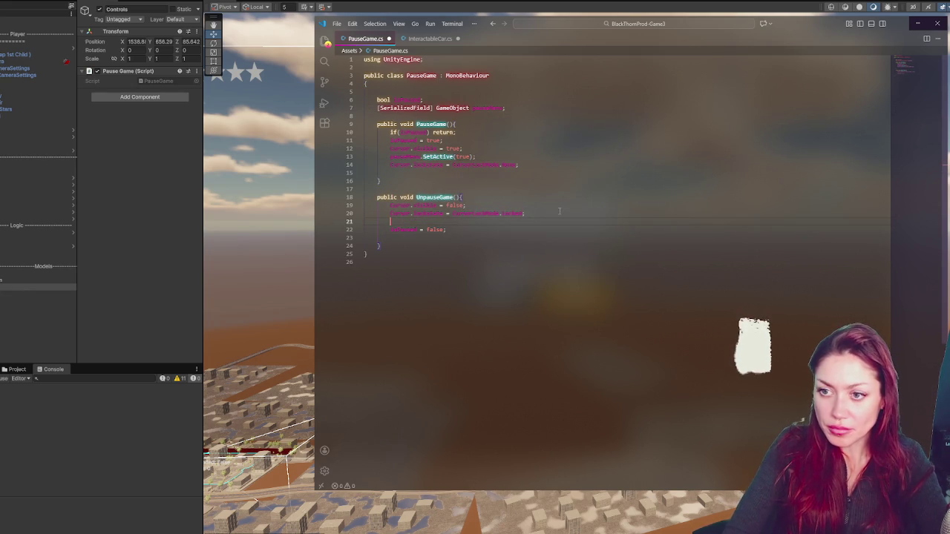
text(etAct)
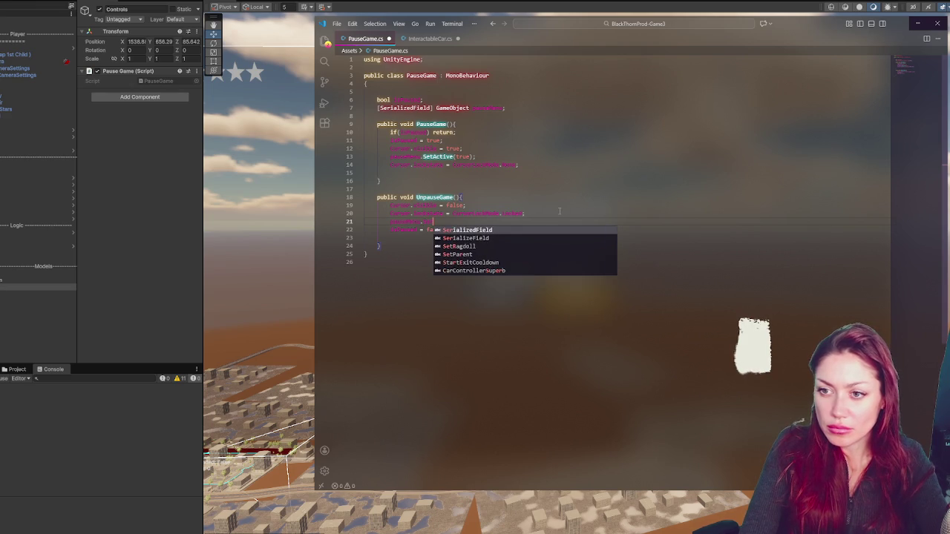
key(Tab)
text((false);)
click(563, 163)
click(579, 116)
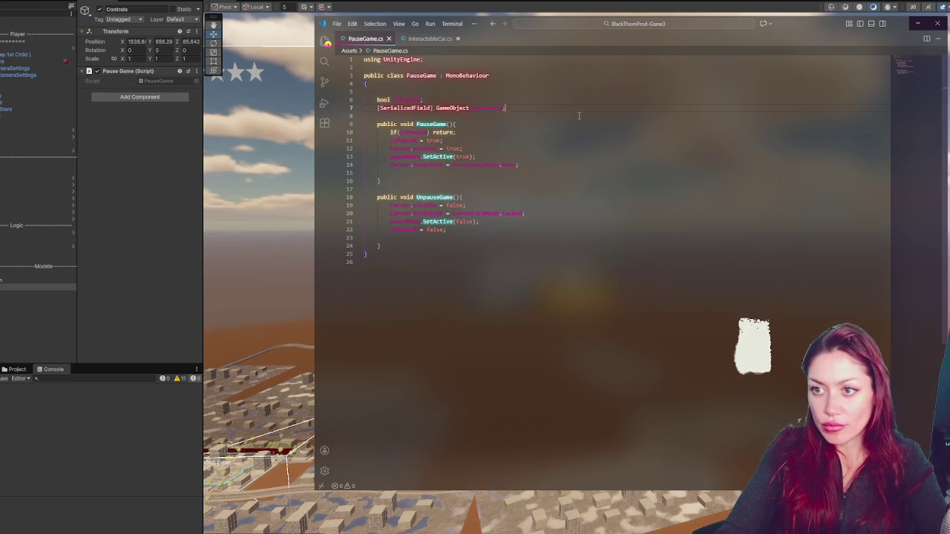
key(Return)
key(Return)
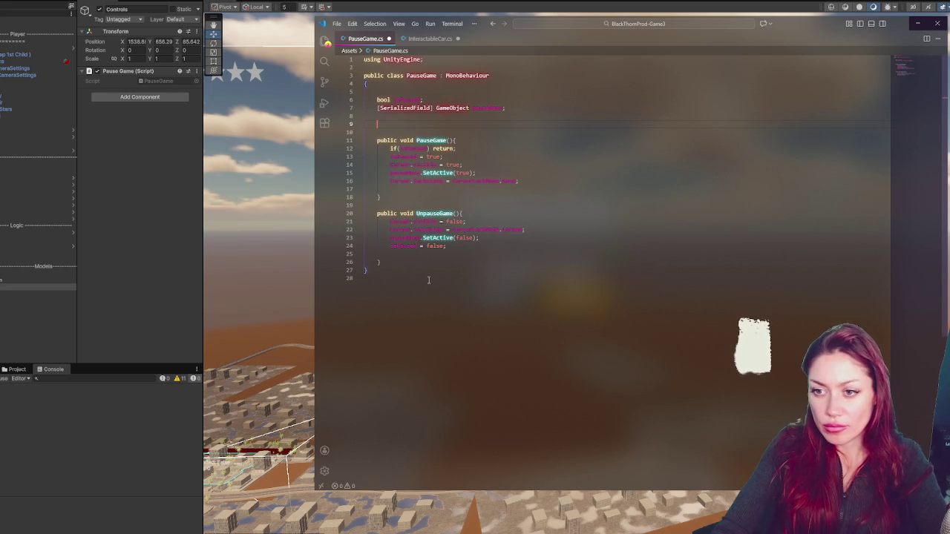
Step: Delete the stray blank lines inside the UnpauseGame and PauseGame methods
key(BackSpace)
click(395, 190)
key(BackSpace)
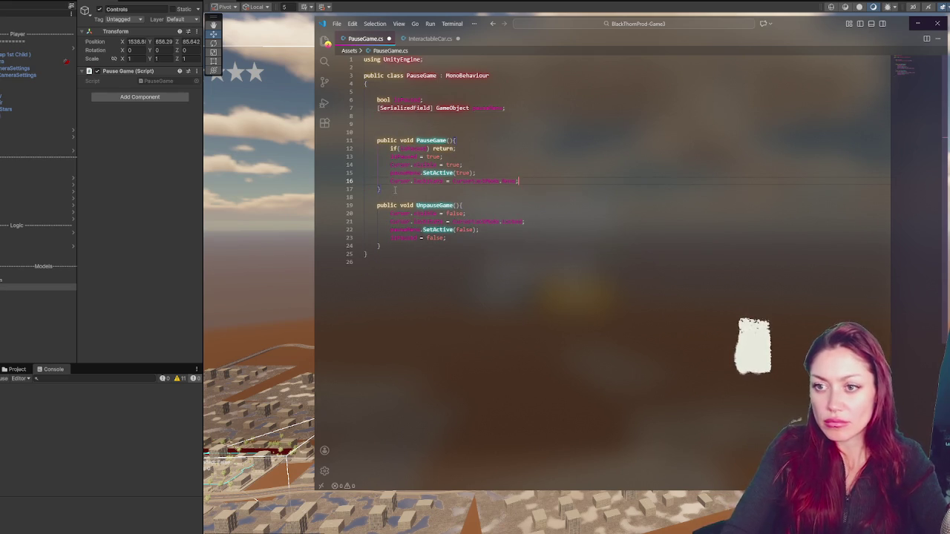
Step: Write a [SerializeField] GameObject declaration and append menupanel to the GameObject field line
text([Seriaz)
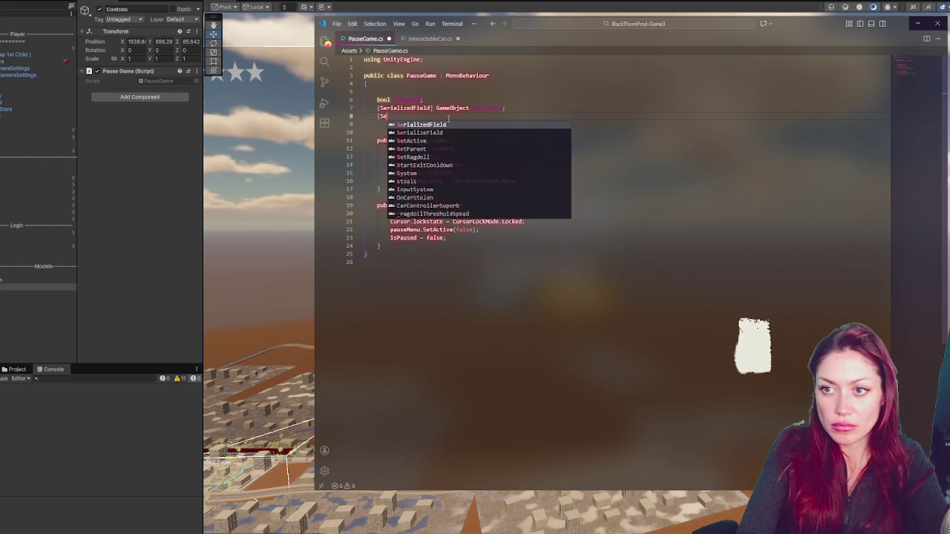
key(Down)
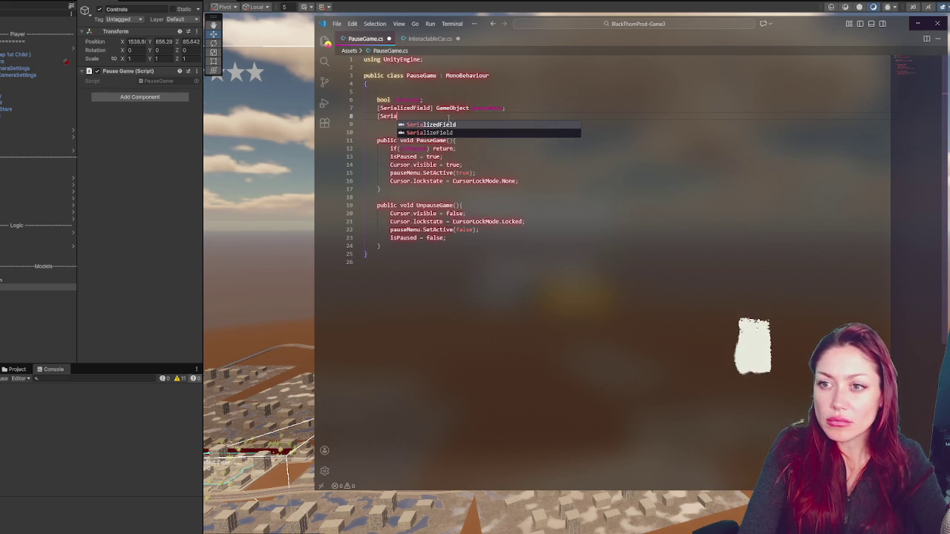
key(Return)
text(])
key(BackSpace)
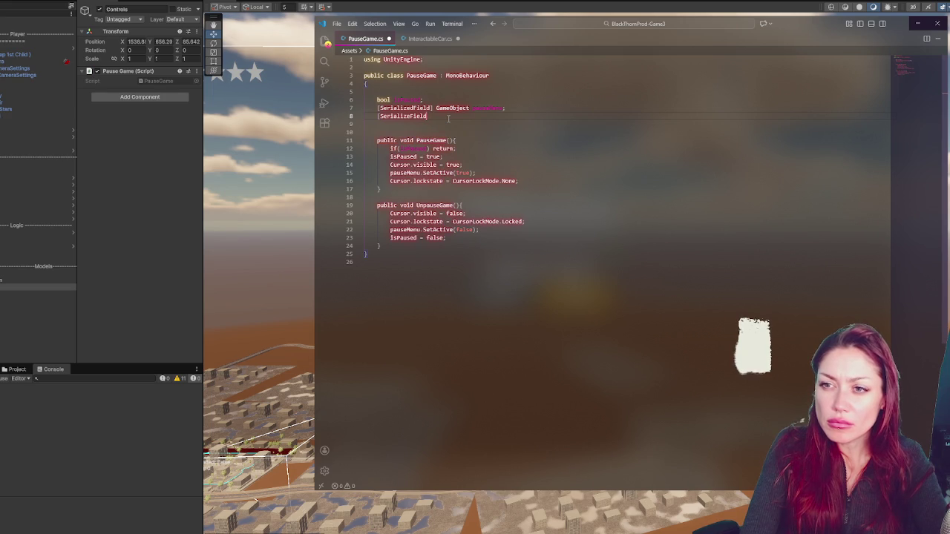
text(e)
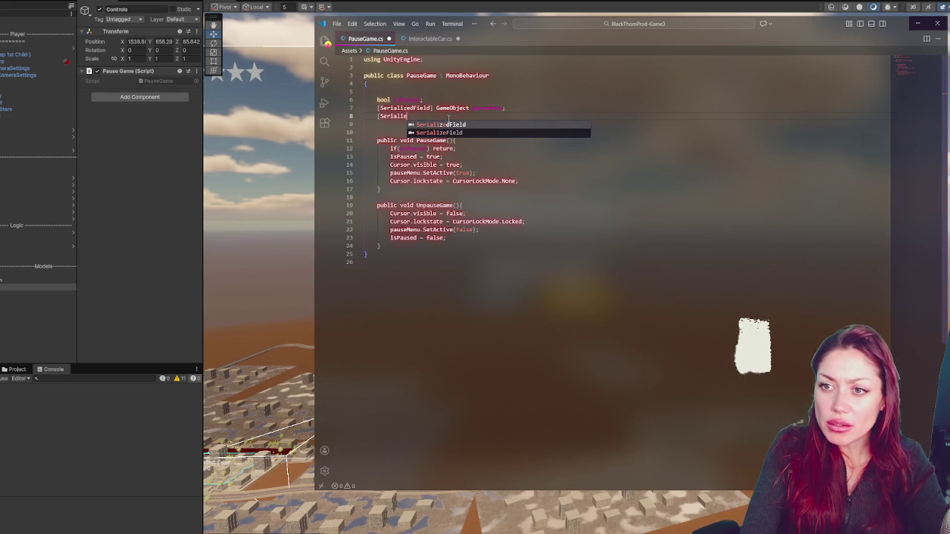
text(Field)
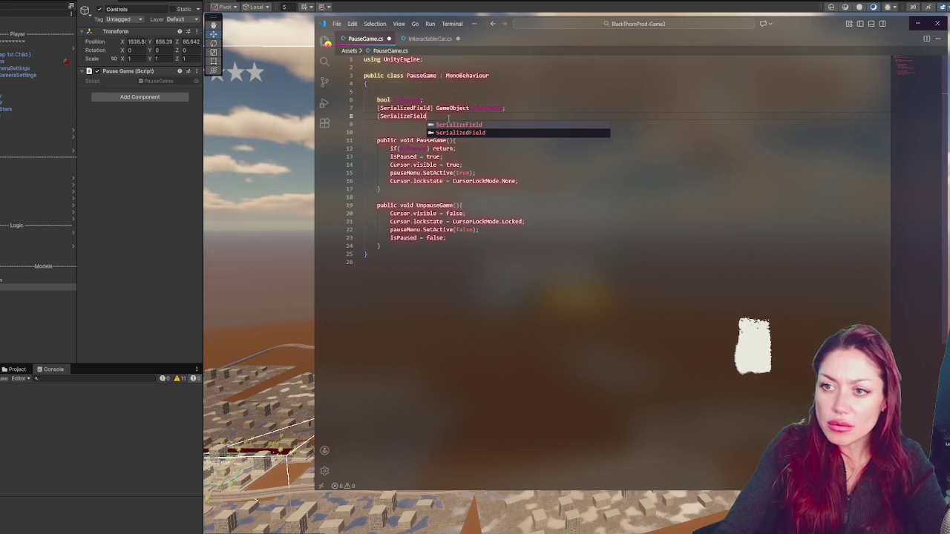
text(])
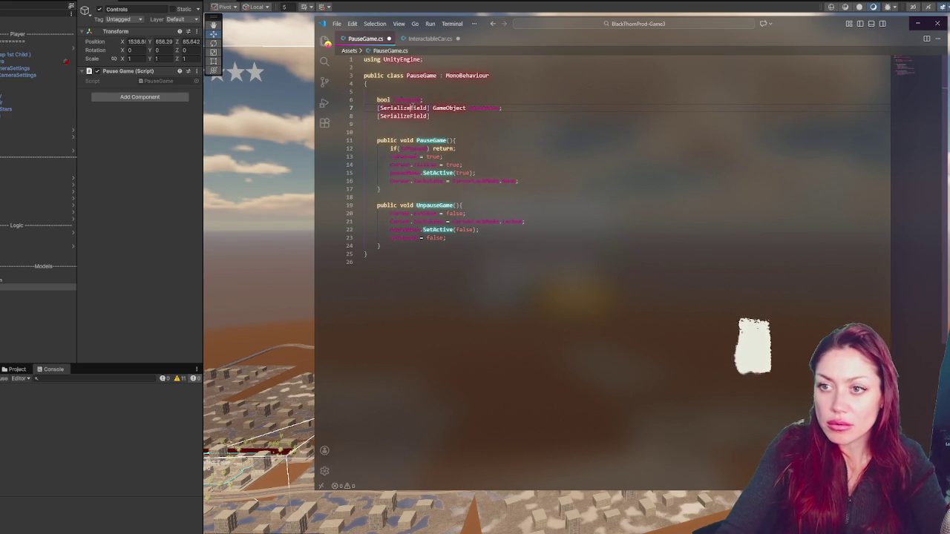
text( Ga)
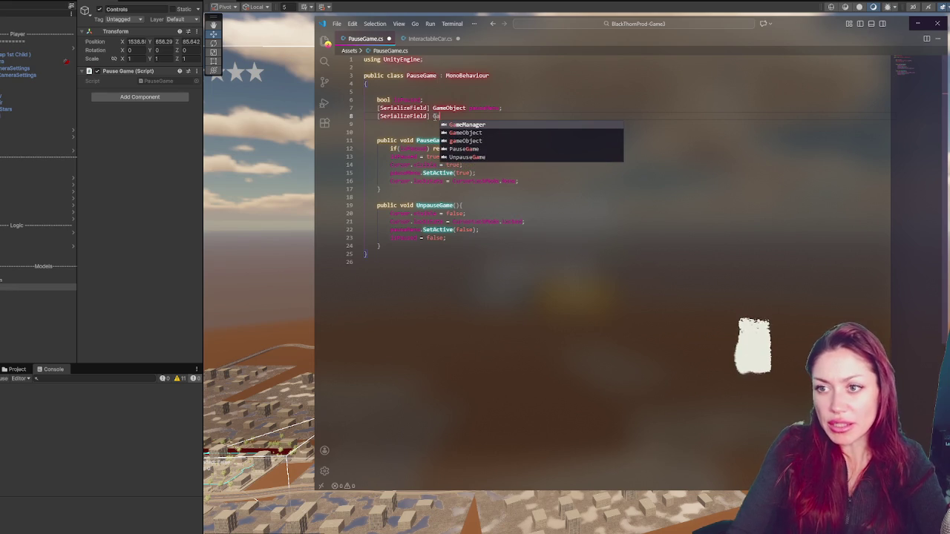
click(501, 108)
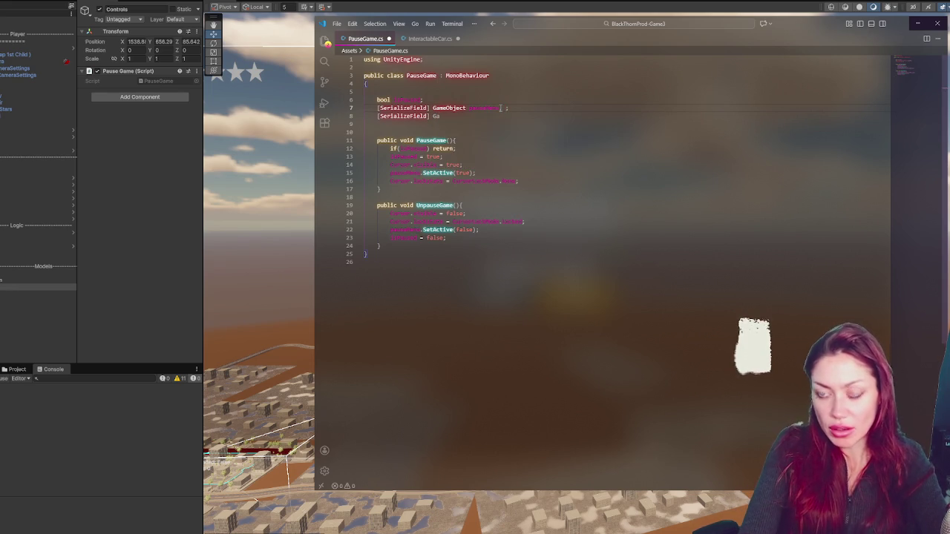
text(menu)
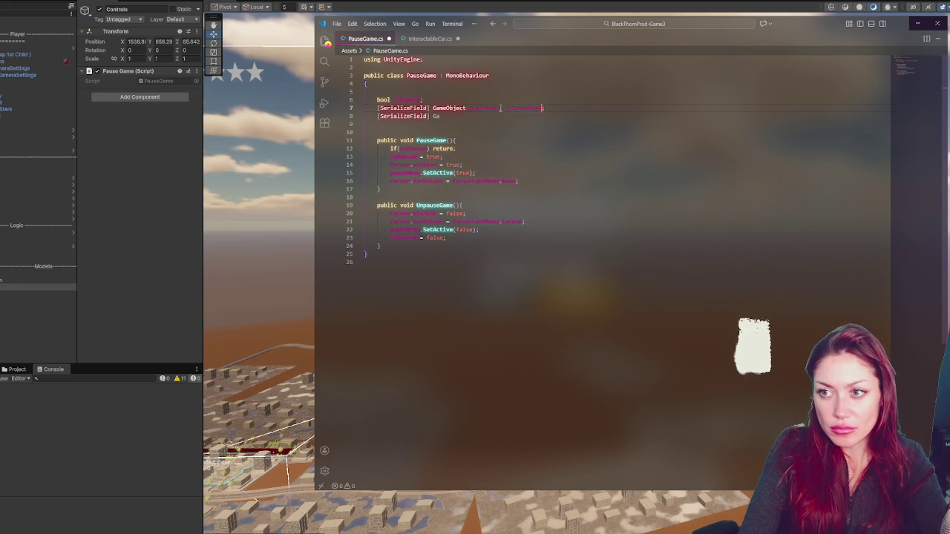
text(panel)
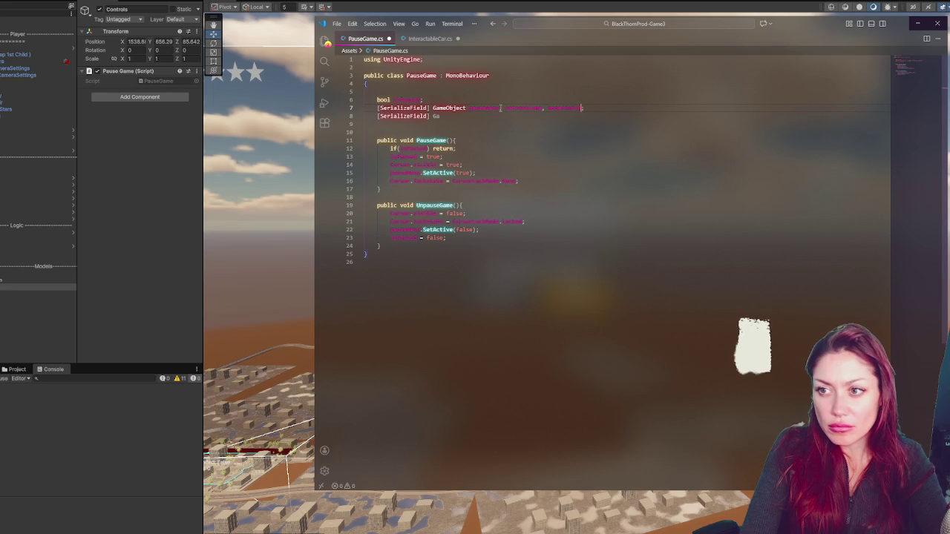
Step: Remove the unfinished line 8 and declare a second bool, nMenu, beside the first
key(Down)
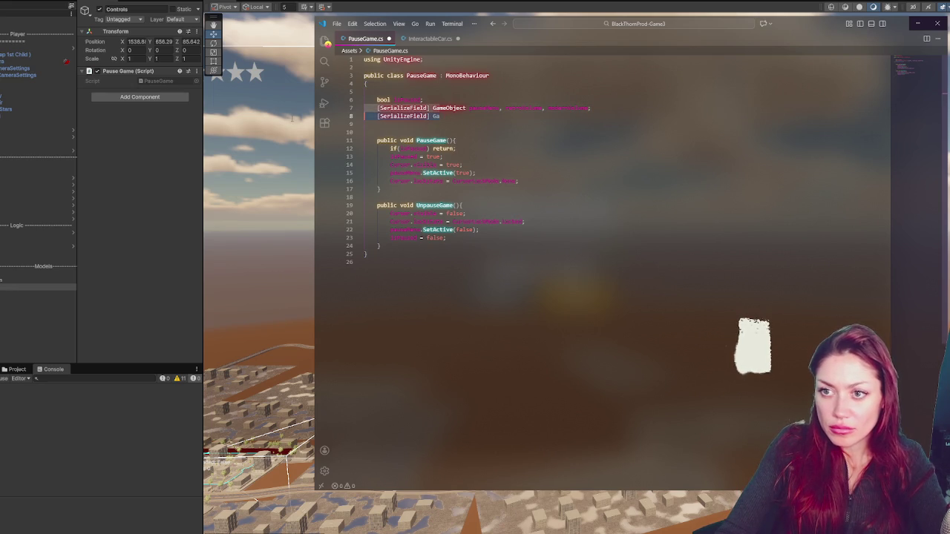
key(ctrl+z)
click(428, 99)
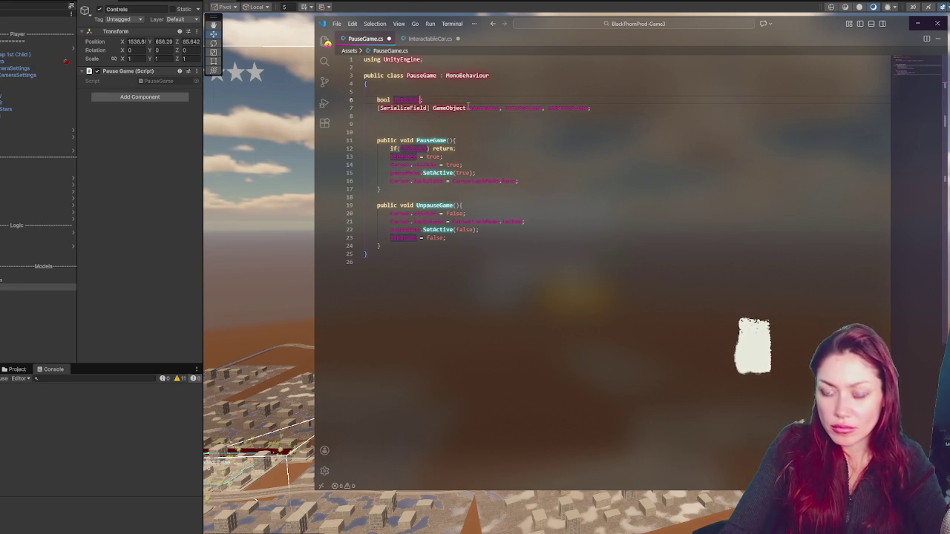
text(,)
key(BackSpace)
text(, i)
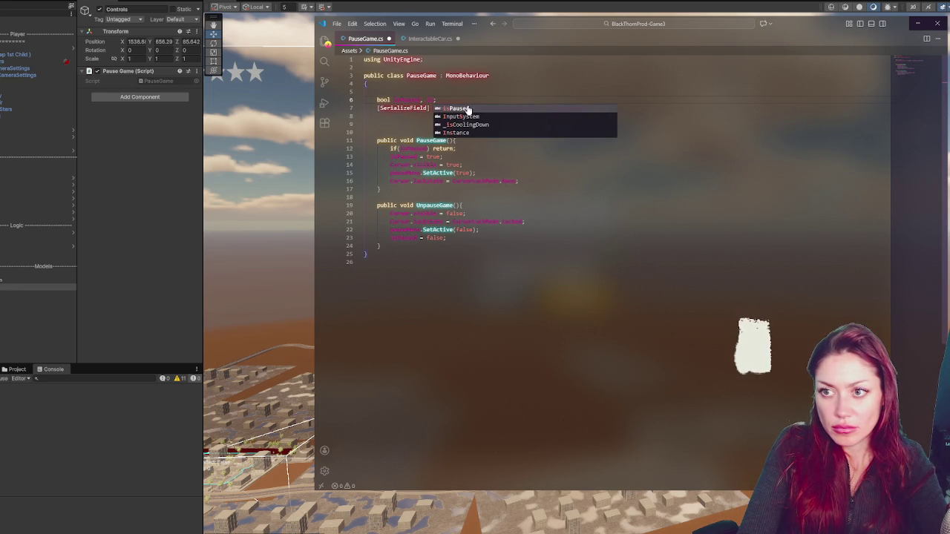
text(nMenu)
key(Down)
key(Return)
key(Return)
Step: Add empty public void SetRetro() and SetModern() methods, correcting the mistyped capital N
text(public void Set)
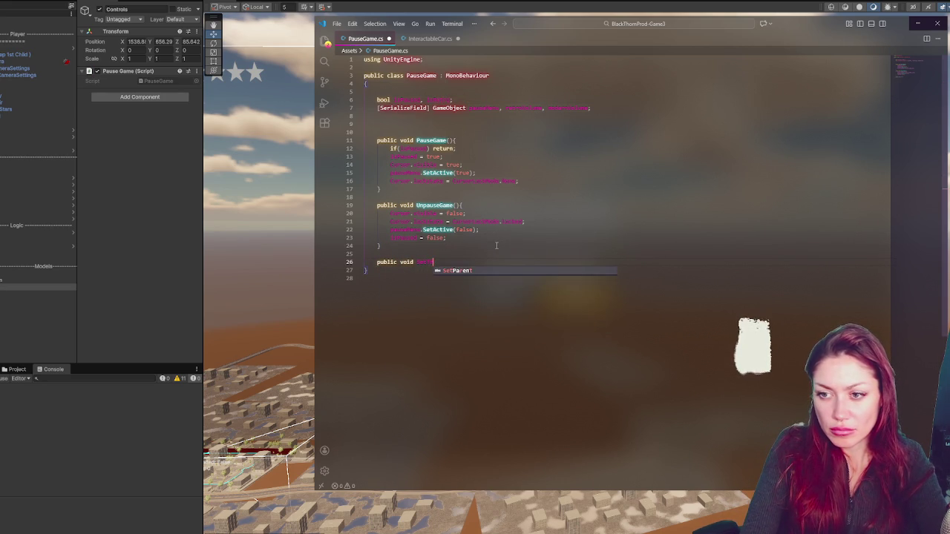
text(Retro(){)
key(Return)
key(Return)
text(})
key(Return)
key(Return)
text(public void SetModerN(){)
key(Return)
key(Return)
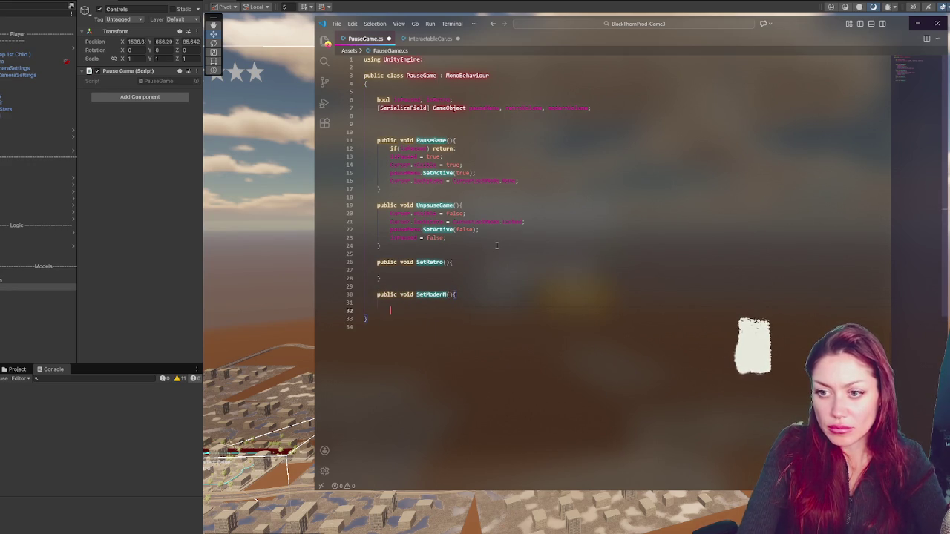
text(})
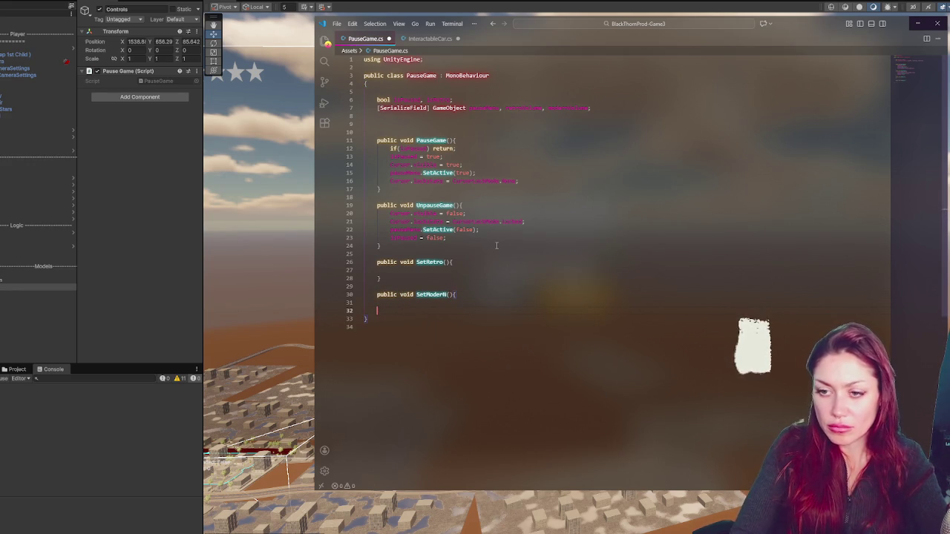
click(448, 295)
key(BackSpace)
text(n)
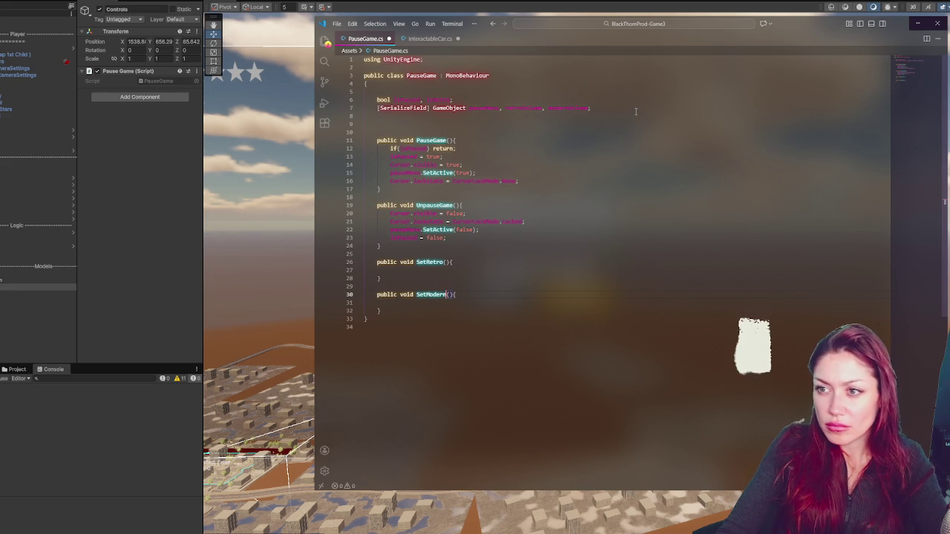
Step: Import the UnityEngine.UI namespace with a using directive at the top of the script
key(Return)
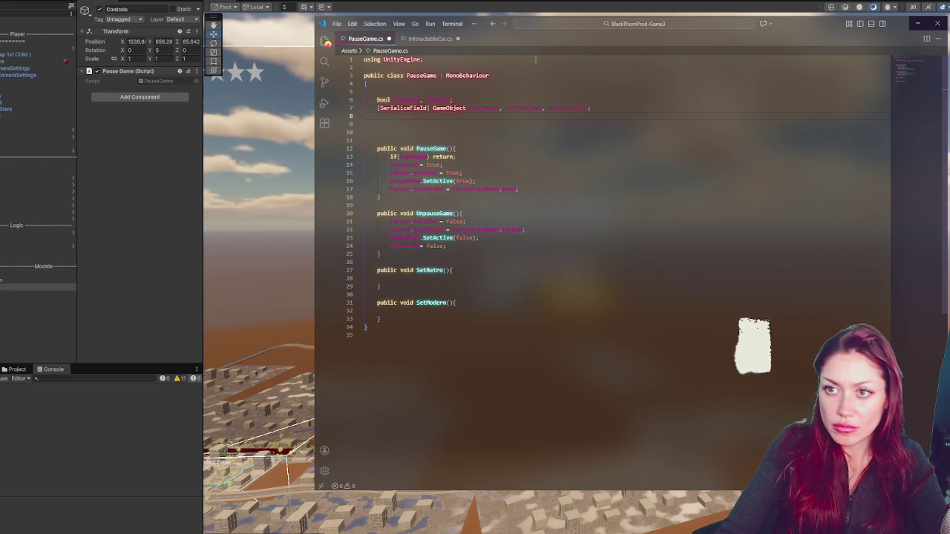
key(Return)
text(using Unity)
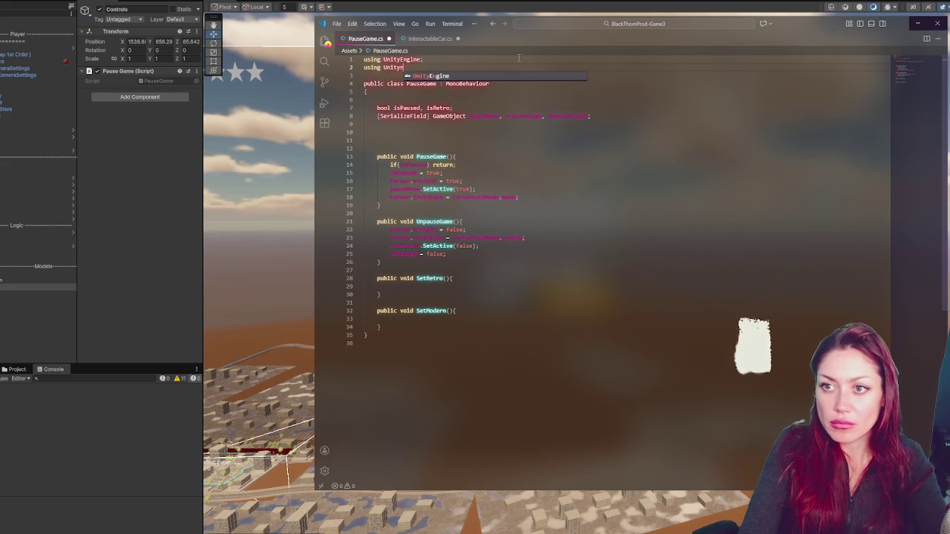
text(Engine.UI;)
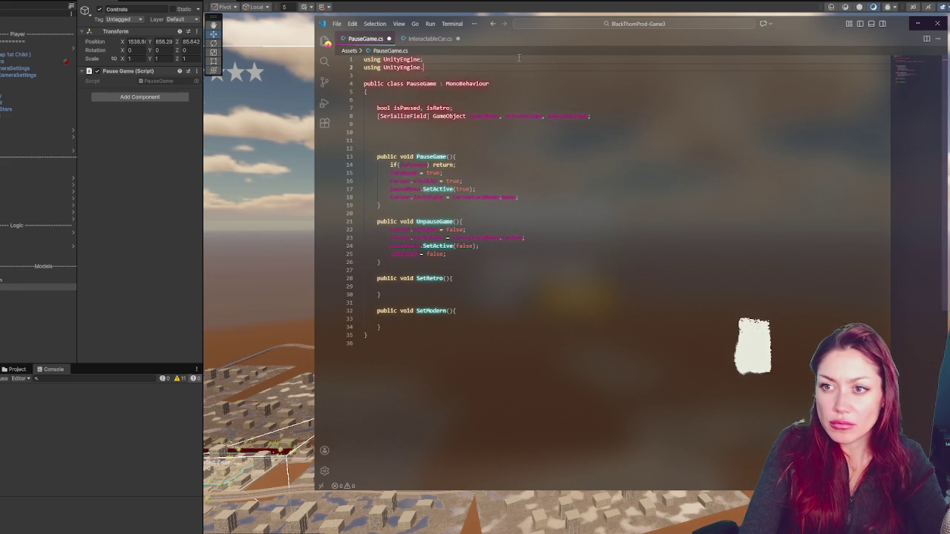
click(445, 287)
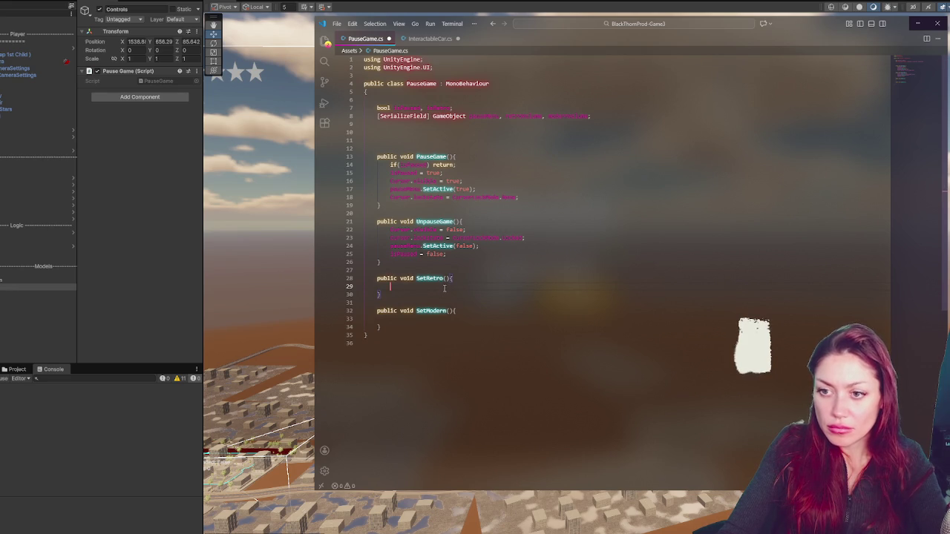